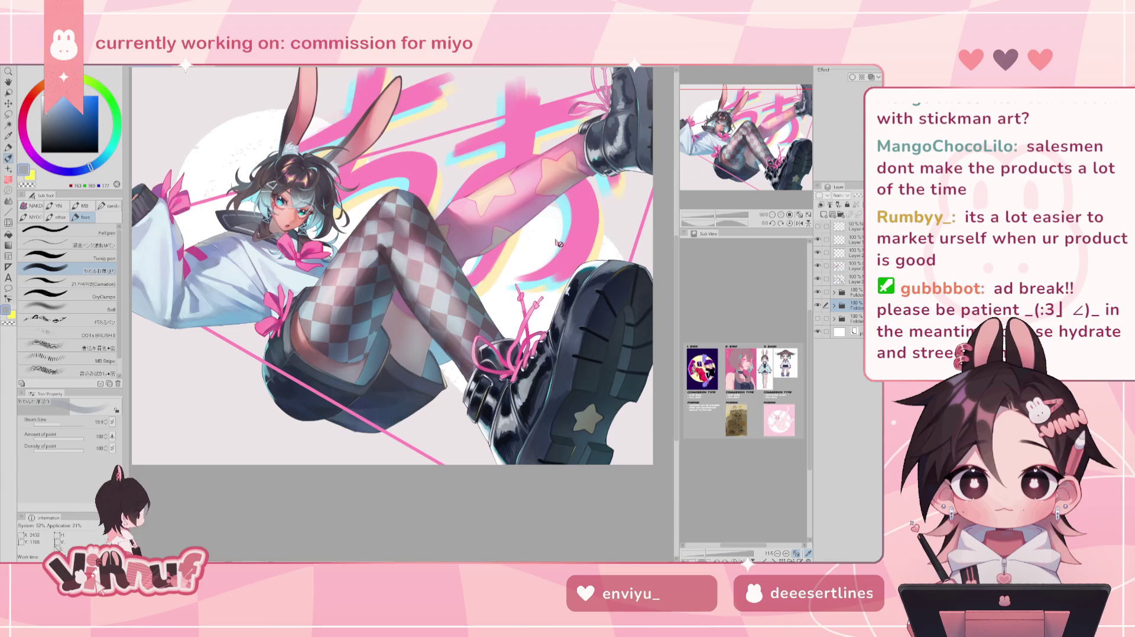
Compare the shading by toggling the folder and layer visibility, then add a new raster layer above the chosen layer.
scroll(408, 226, "up", 1)
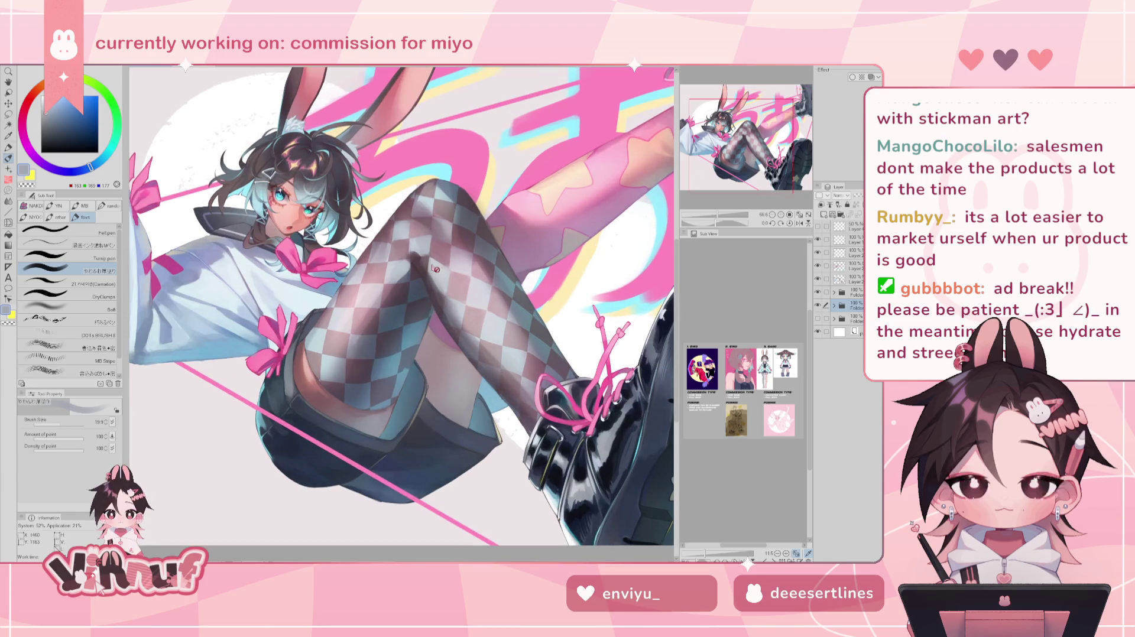
scroll(438, 266, "up", 1)
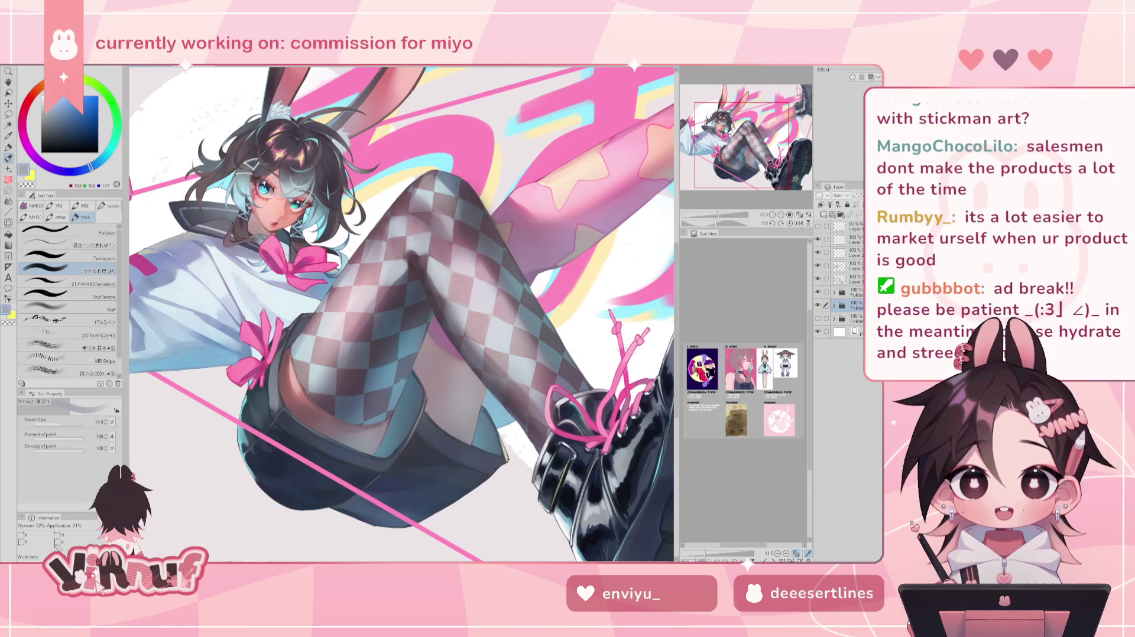
left_click(818, 305)
left_click(817, 305)
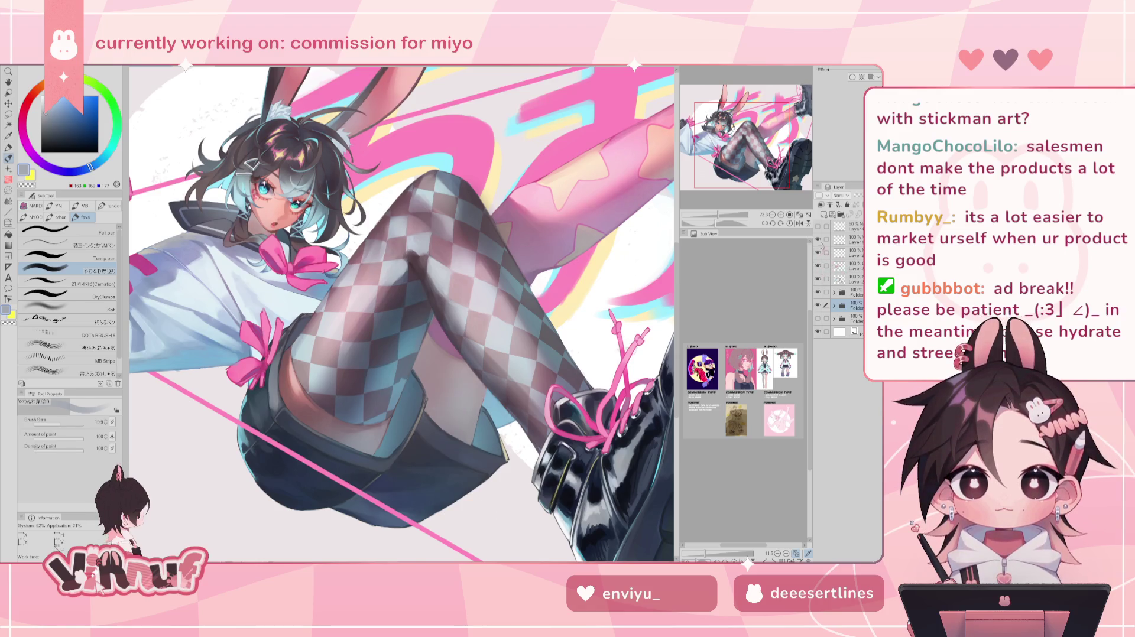
left_click(819, 253)
left_click(818, 265)
left_click(818, 266)
left_click(818, 266)
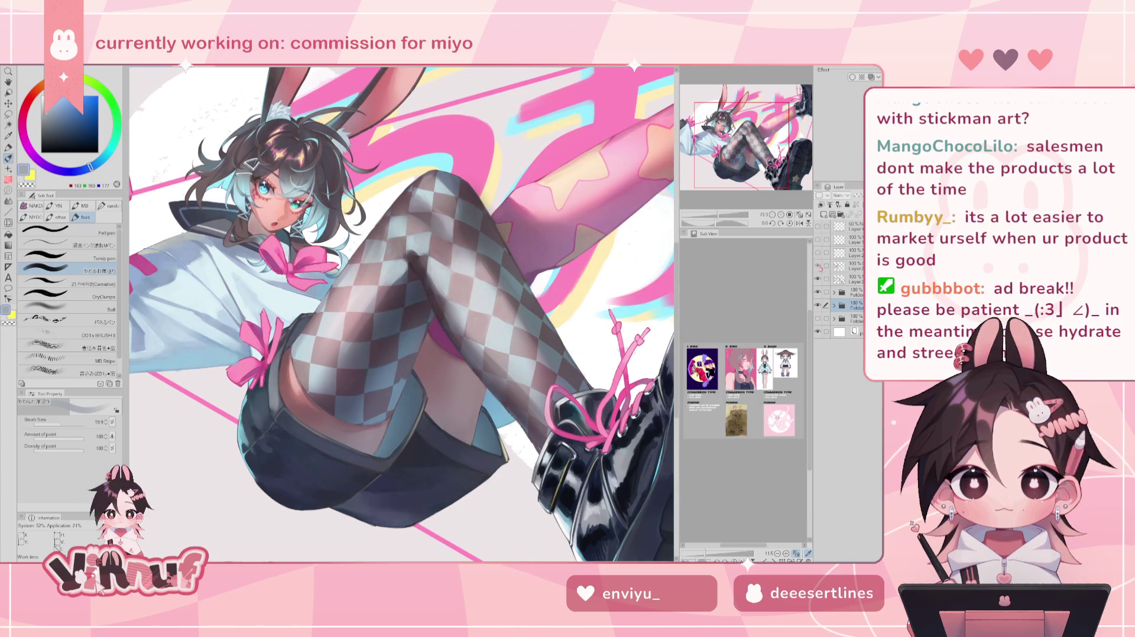
left_click(821, 279)
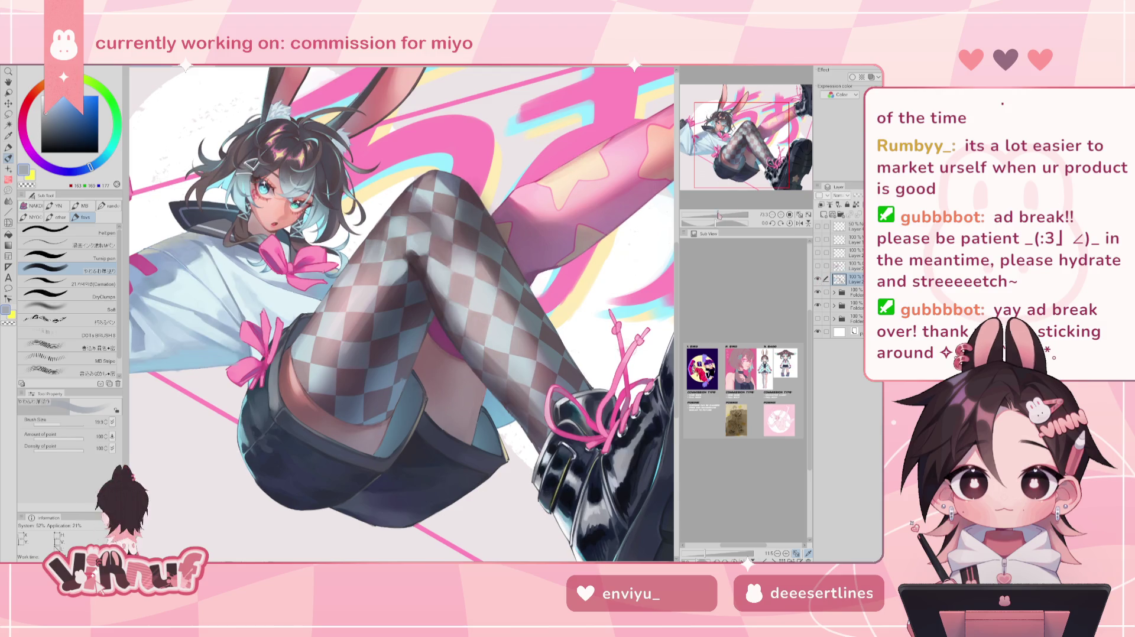
left_click(824, 214)
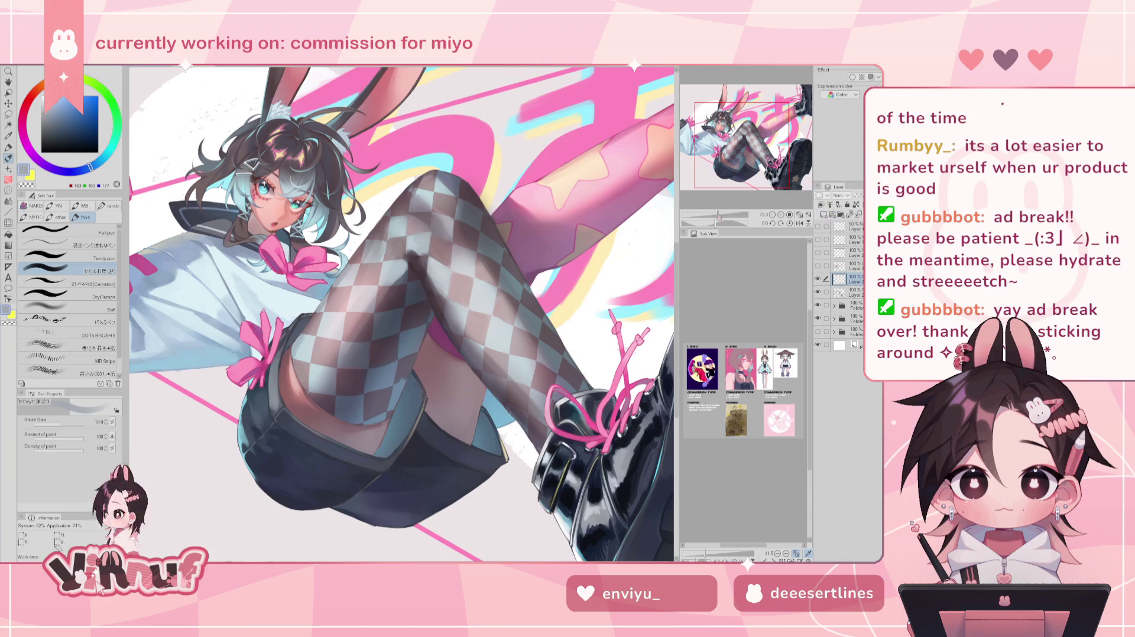
Zoom to the shorts and knees, select a layer in the folder, and switch to Liquify with a large brush.
left_click_drag(718, 216, 724, 214)
left_click_drag(738, 154, 740, 168)
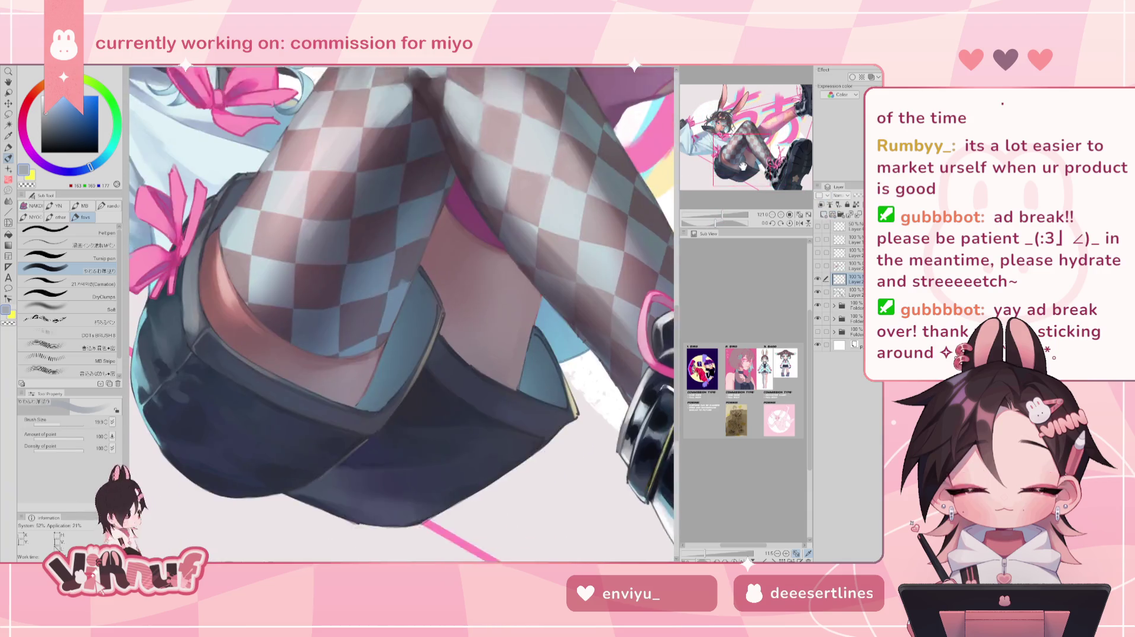
left_click_drag(568, 320, 505, 360)
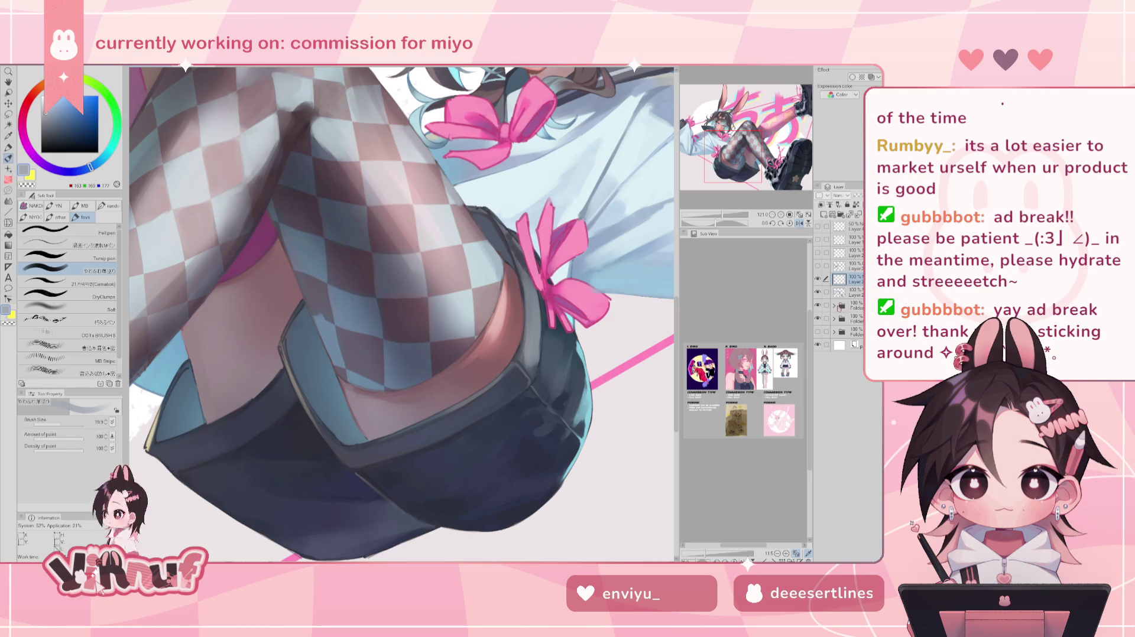
left_click(841, 306)
left_click(857, 331)
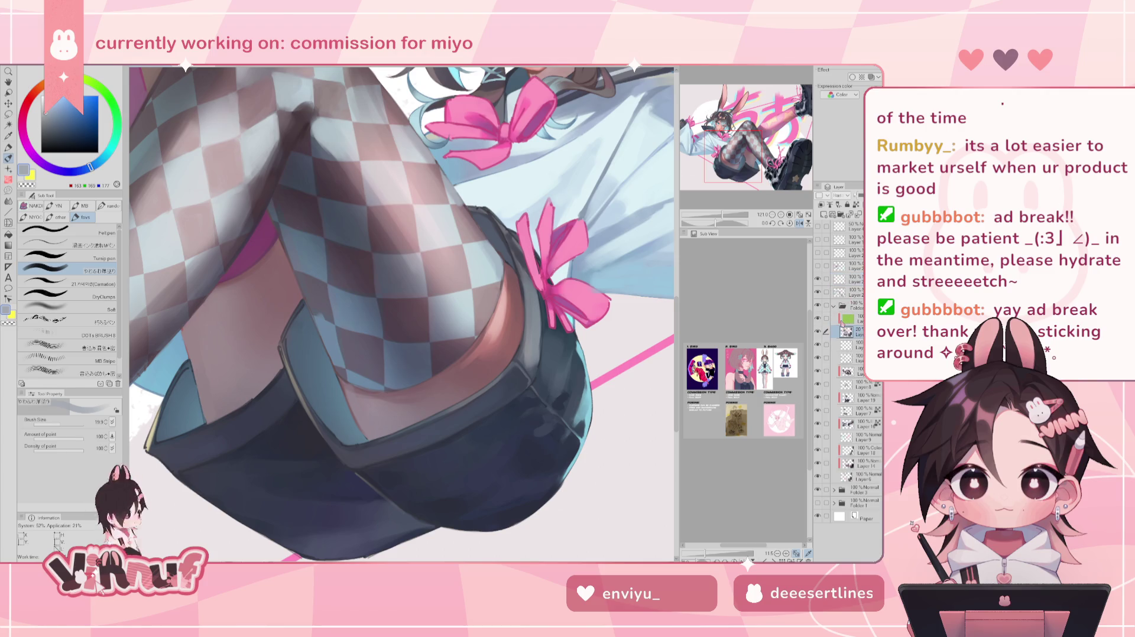
key("j")
left_click_drag(397, 263, 399, 301)
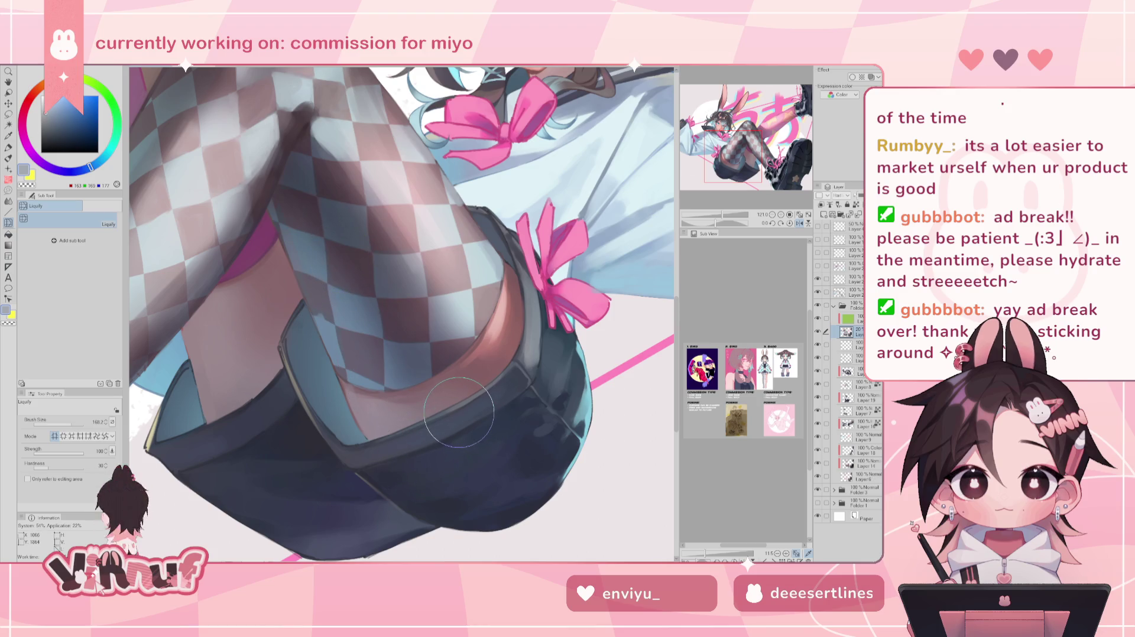
Push the checker squares above the shorts hem into shape with a smaller liquify brush.
left_click(834, 306)
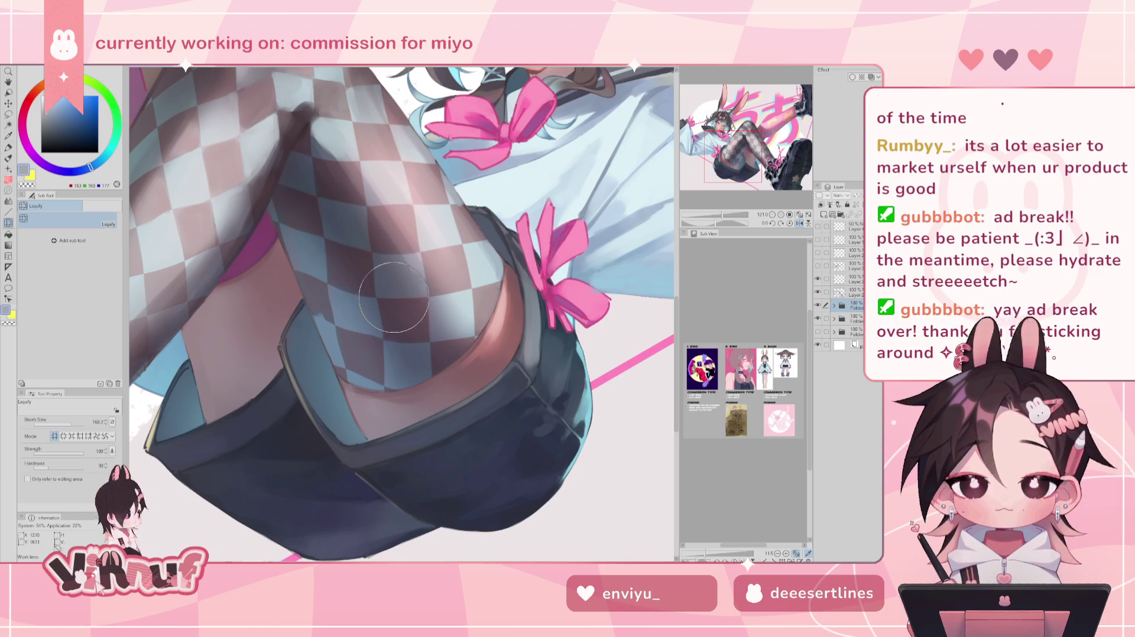
key("bracketleft")
key("bracketleft")
key("bracketleft")
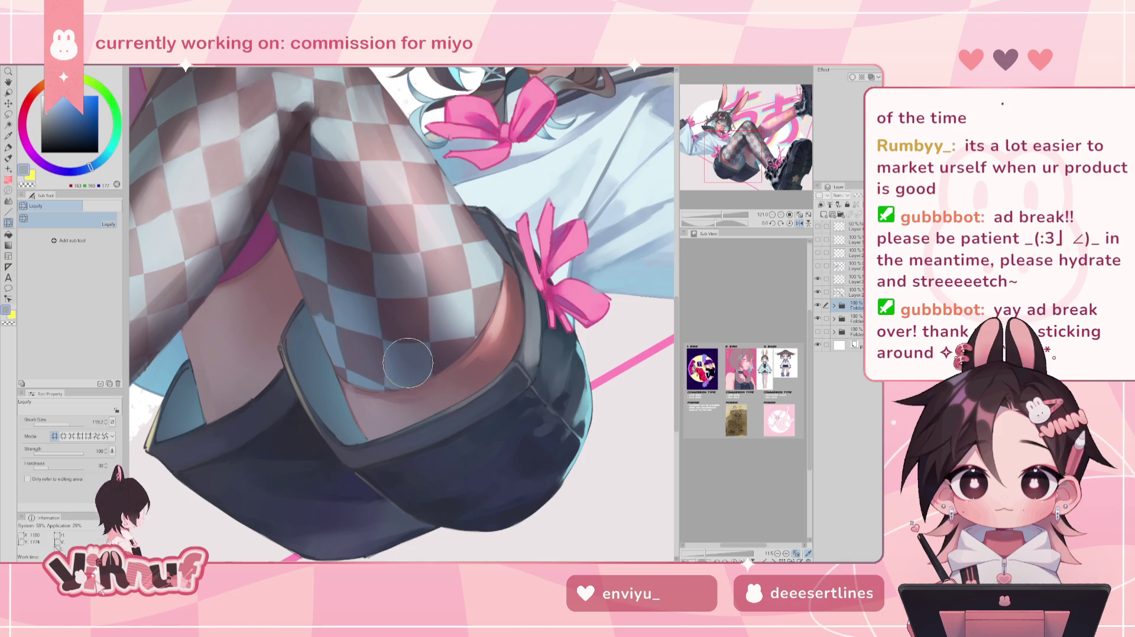
left_click_drag(337, 222, 313, 210)
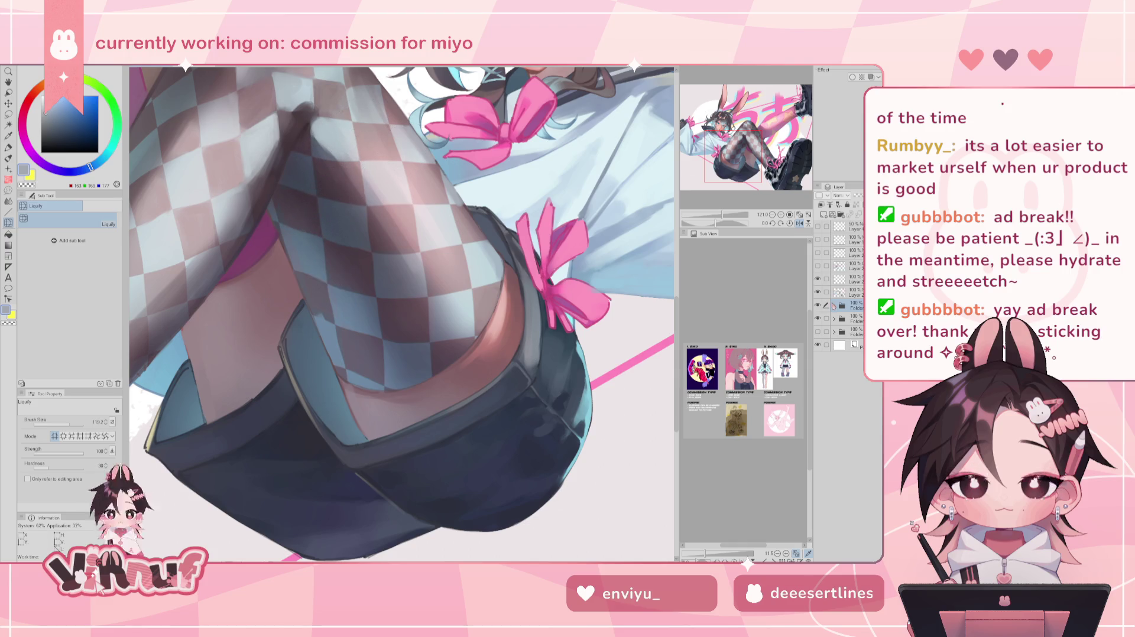
Select the 20% opacity layer in the folder, shrink the brush, and mirror the canvas to check.
left_click(834, 306)
left_click(851, 332)
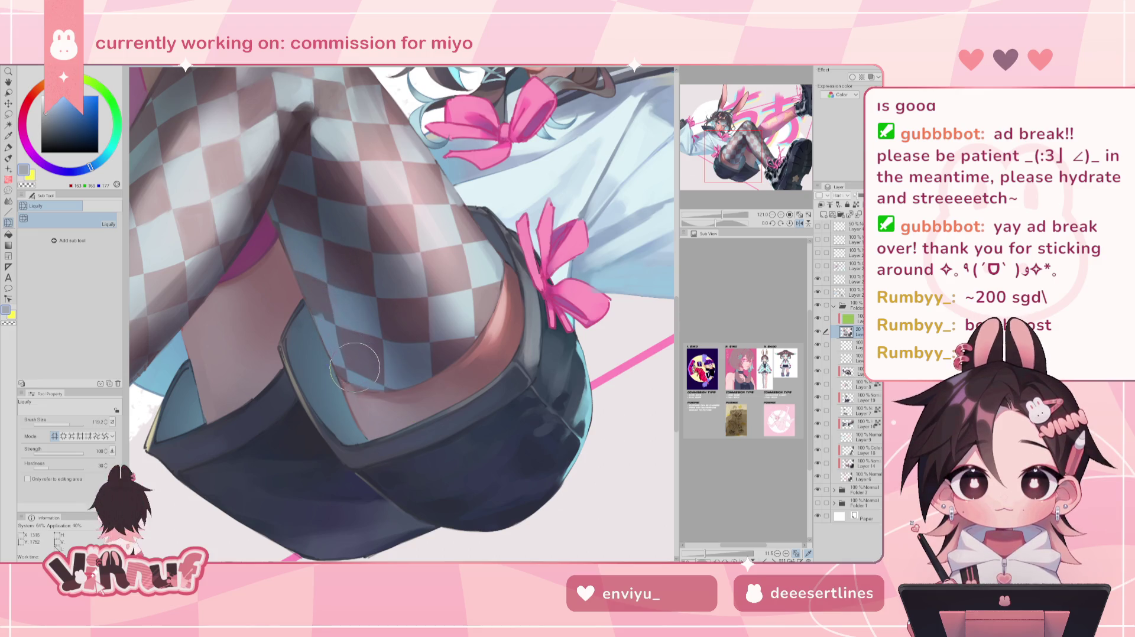
key("bracketleft")
key("h")
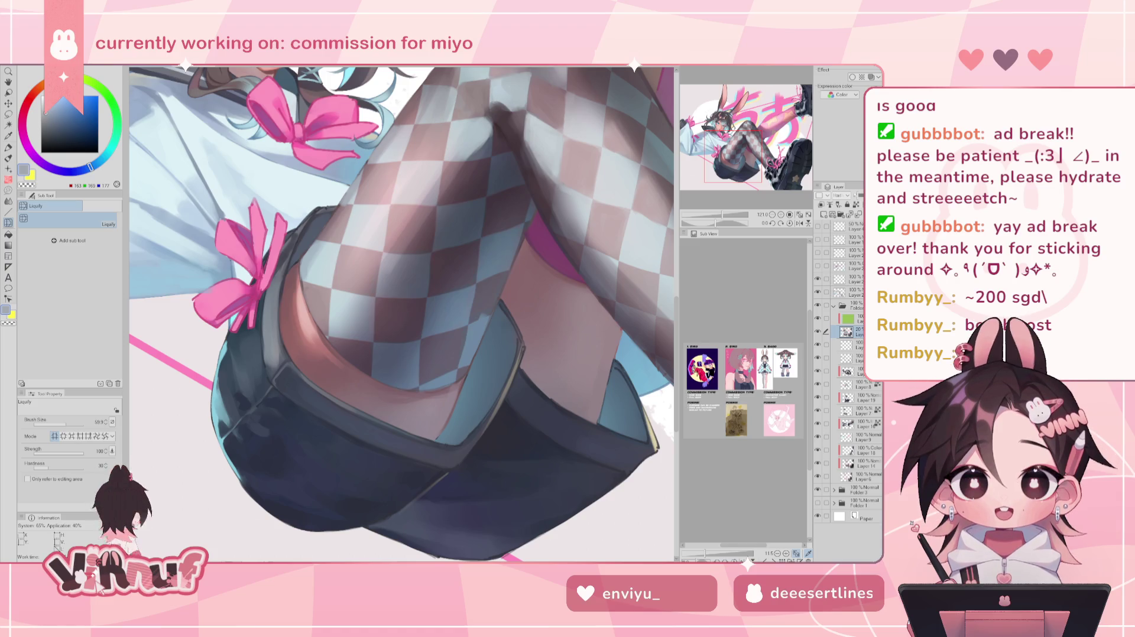
left_click_drag(734, 157, 738, 154)
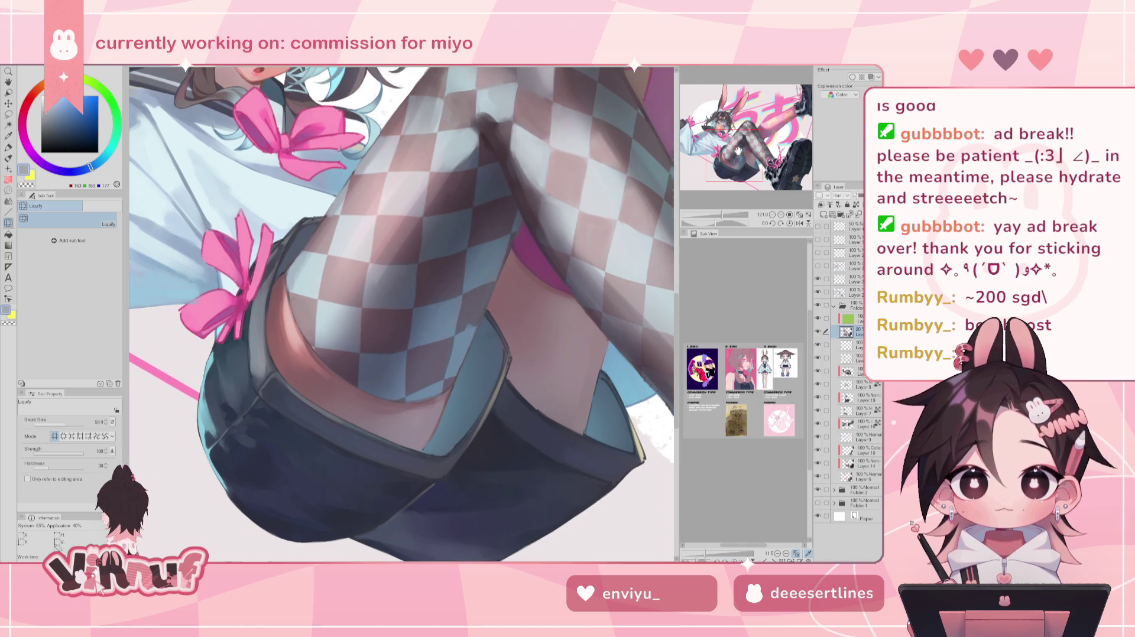
Continue liquifying the checkered stocking over the knee on the folder, resizing the brush as needed.
key("h")
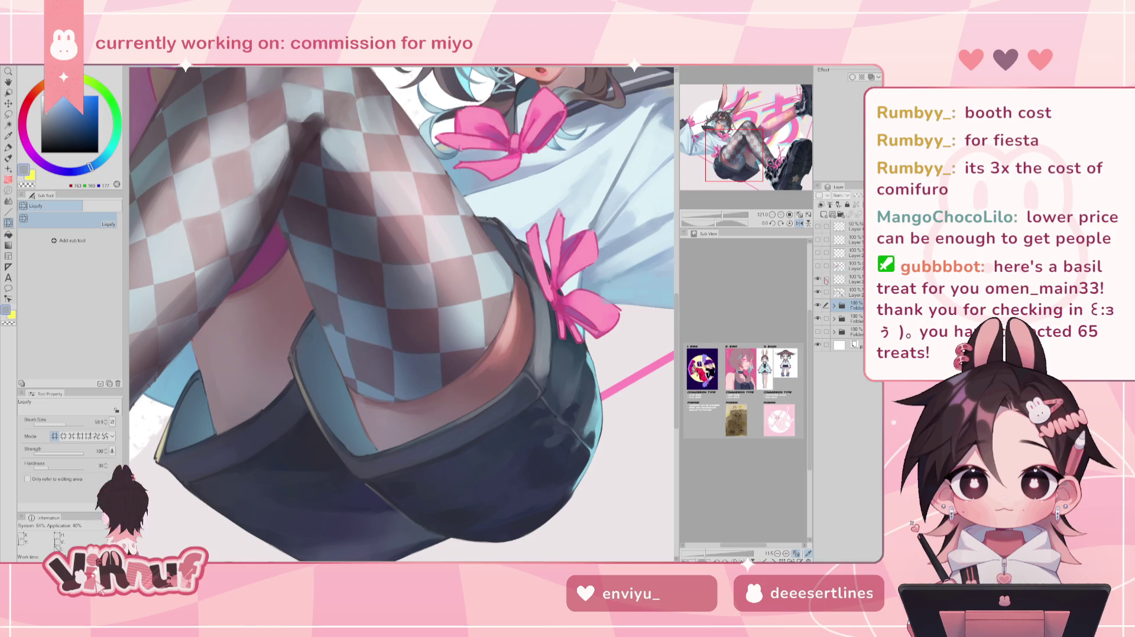
left_click(851, 293)
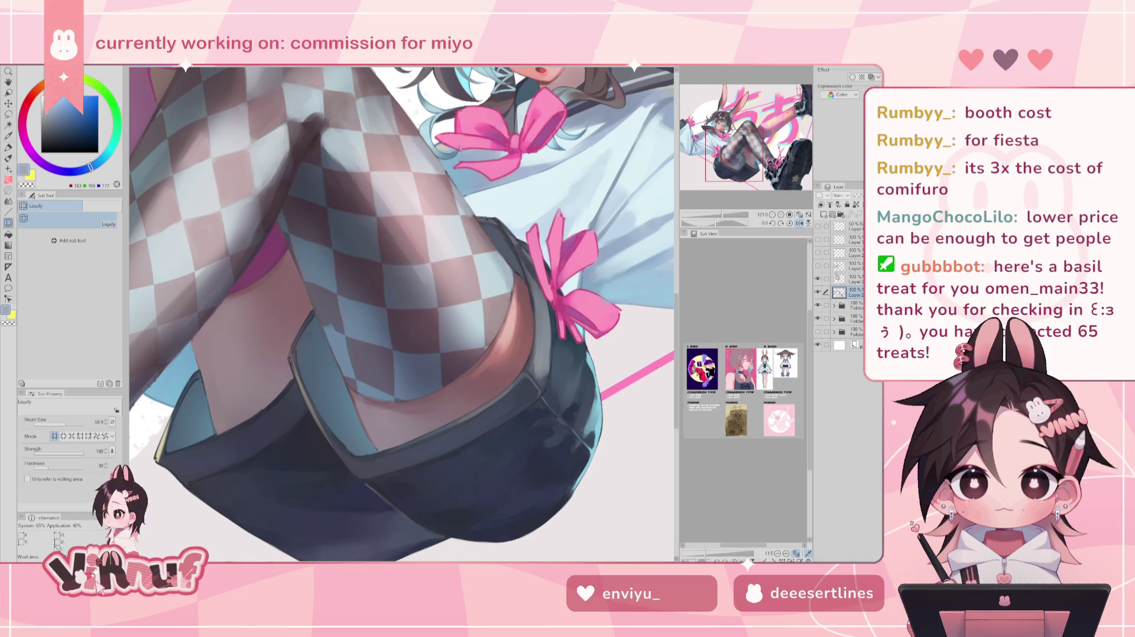
left_click(855, 305)
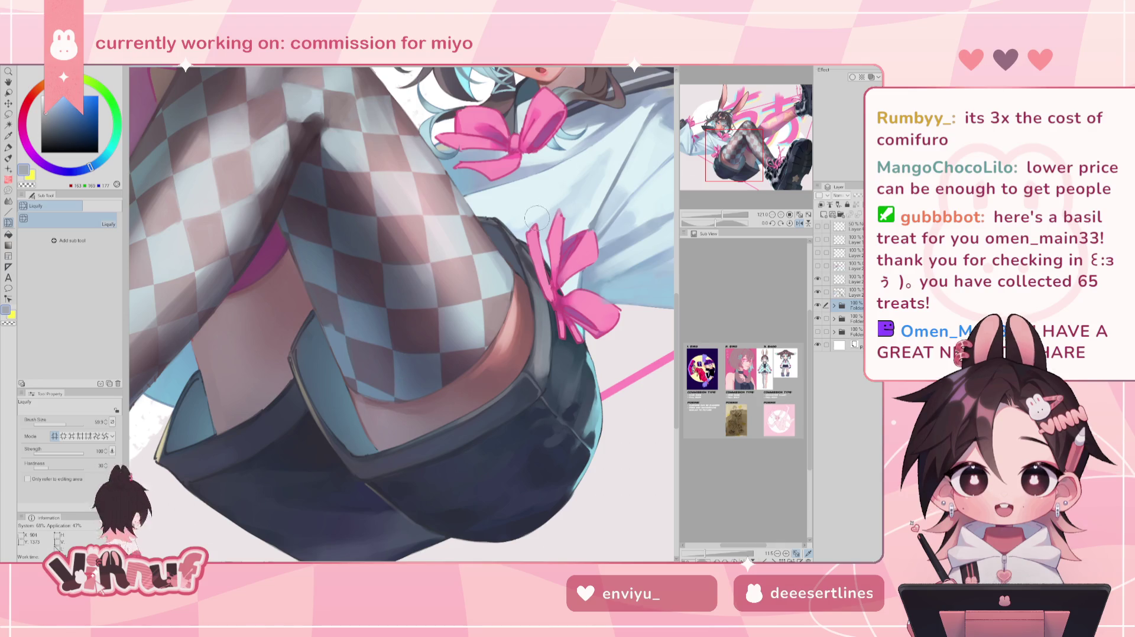
left_click_drag(402, 315, 402, 331)
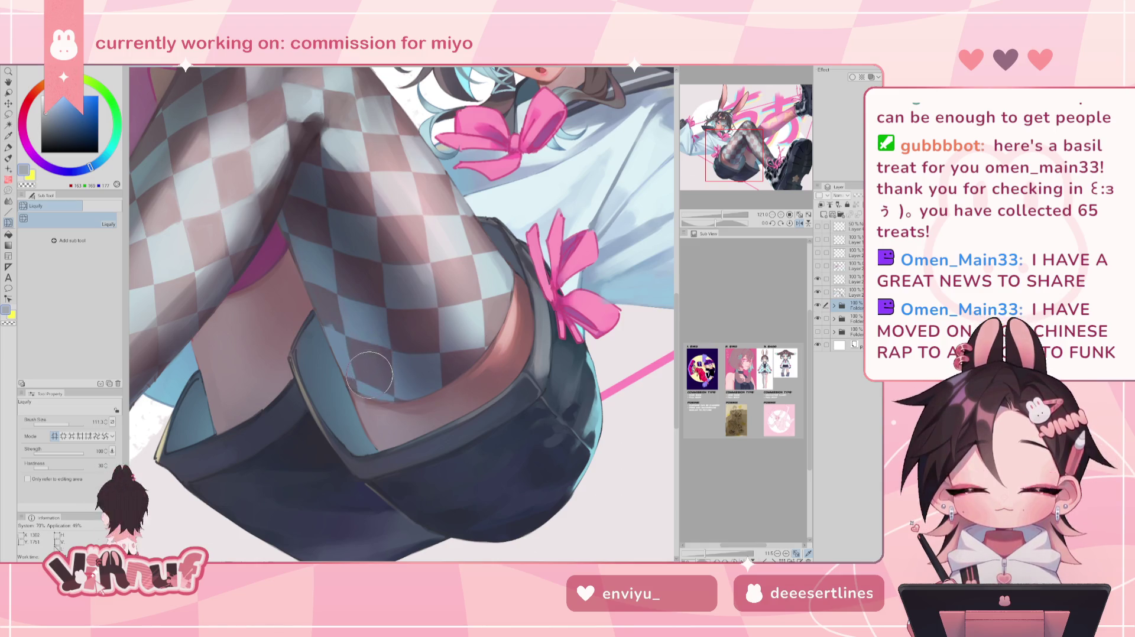
key("bracketleft")
key("bracketleft")
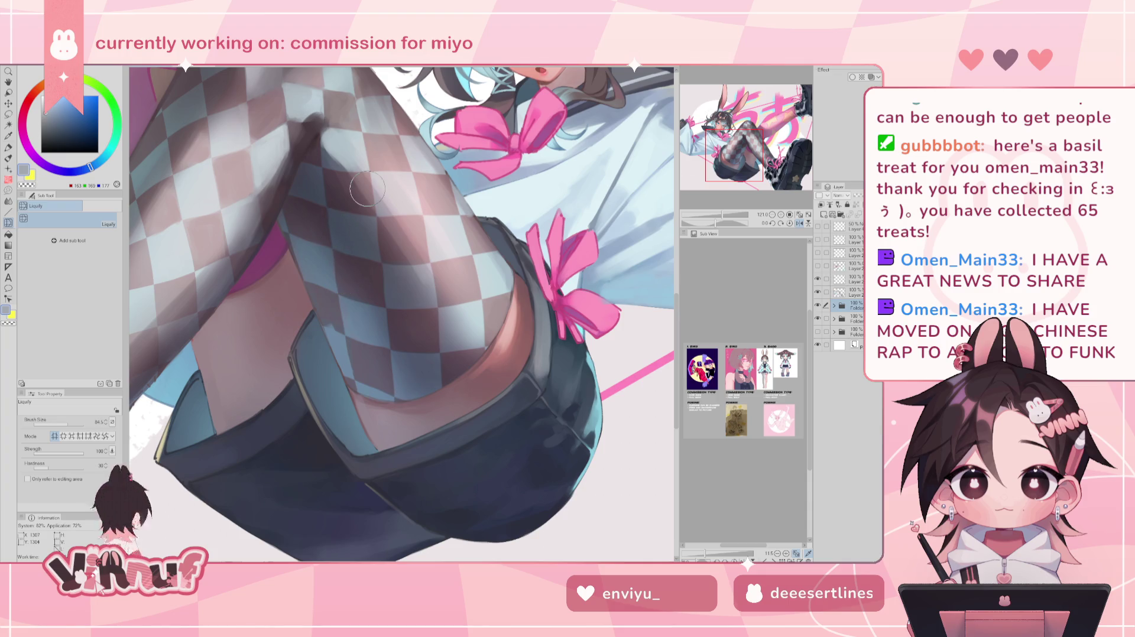
Select the layer above the folder and switch to a painting brush with dark grey-blue.
left_click(845, 292)
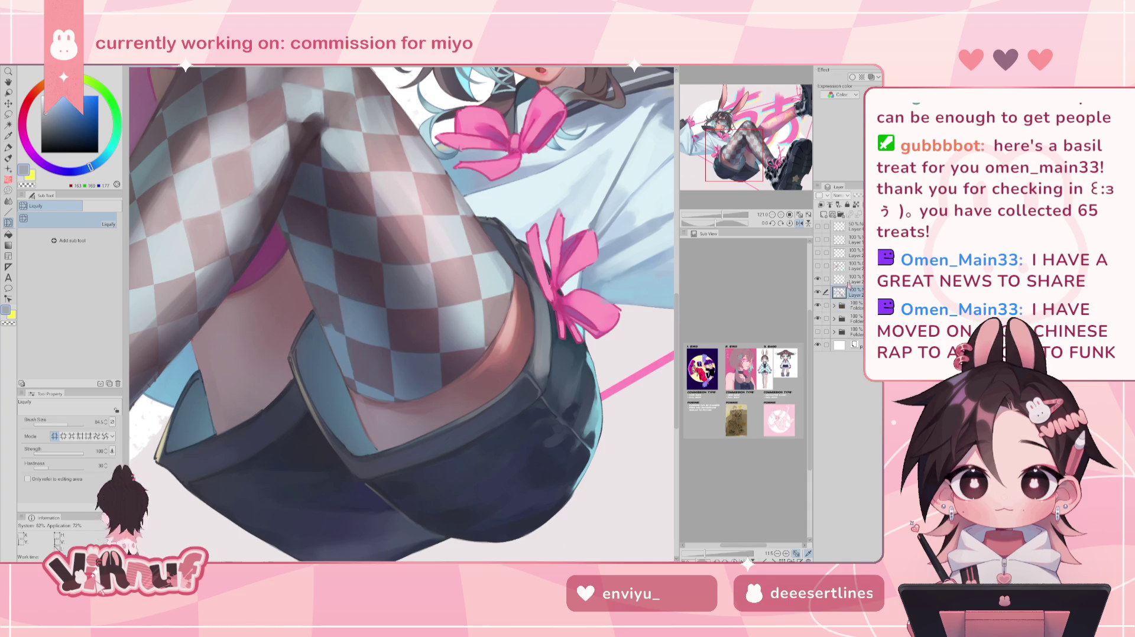
key("h")
left_click(845, 278)
key("b")
left_click(473, 326, "alt")
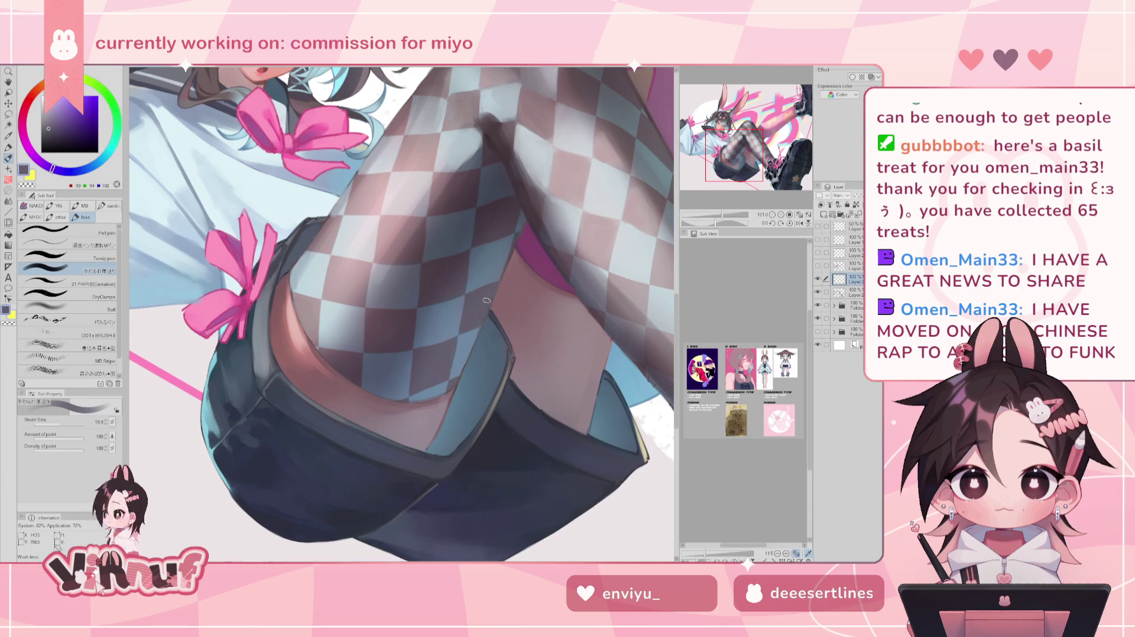
Sample blue-grey and lighter grey tones from the artwork, mirroring the view to check.
left_click(442, 355, "alt")
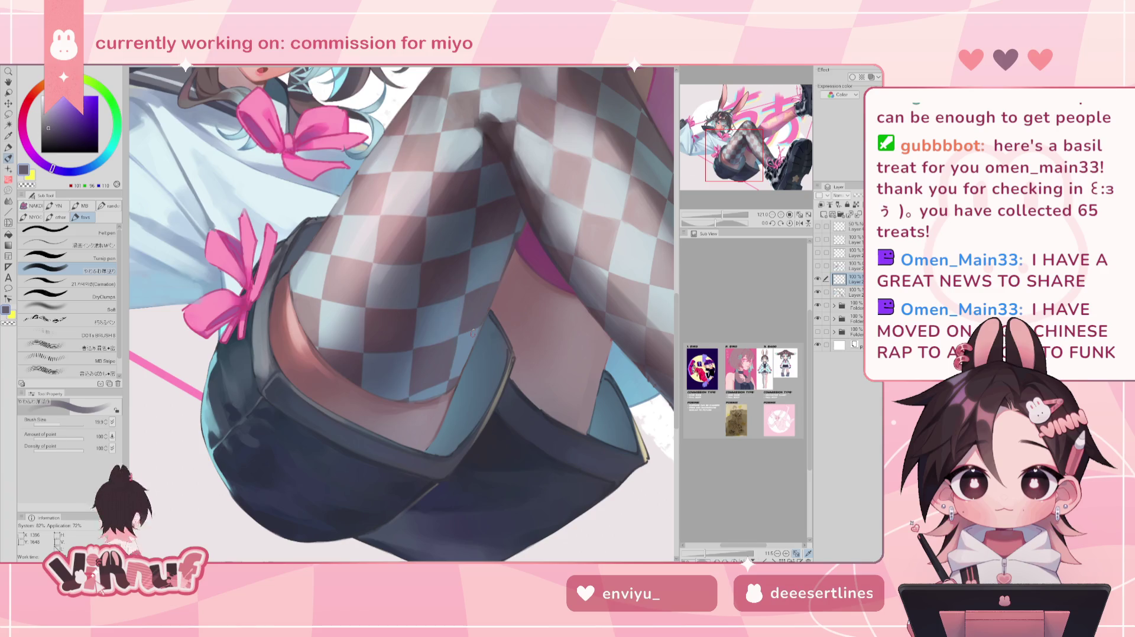
key("h")
left_click(383, 382, "alt")
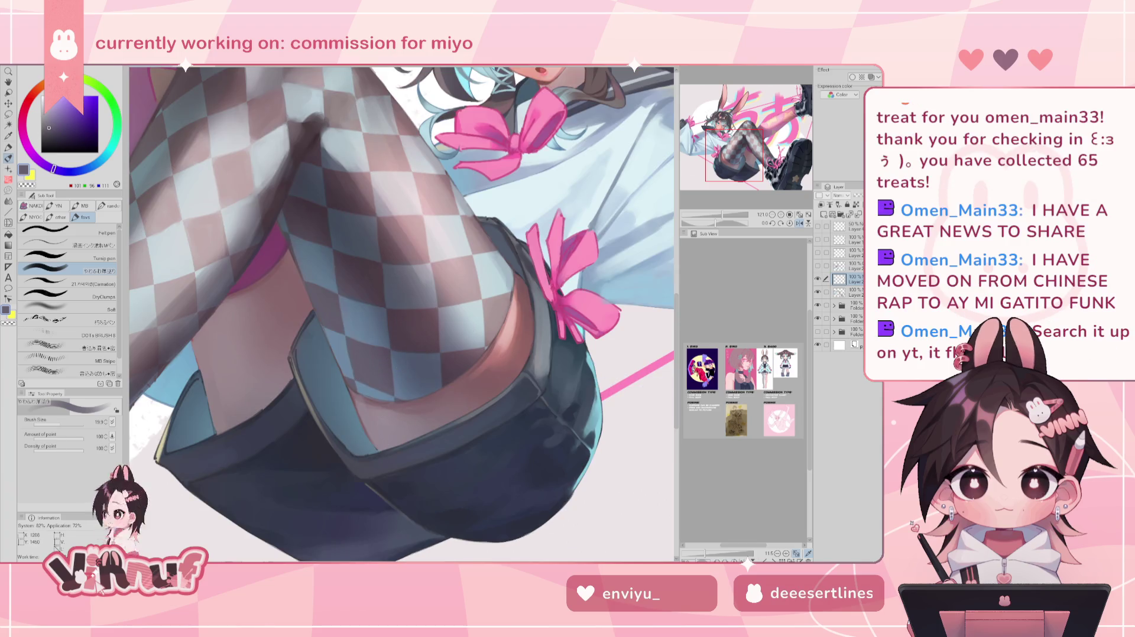
key("h")
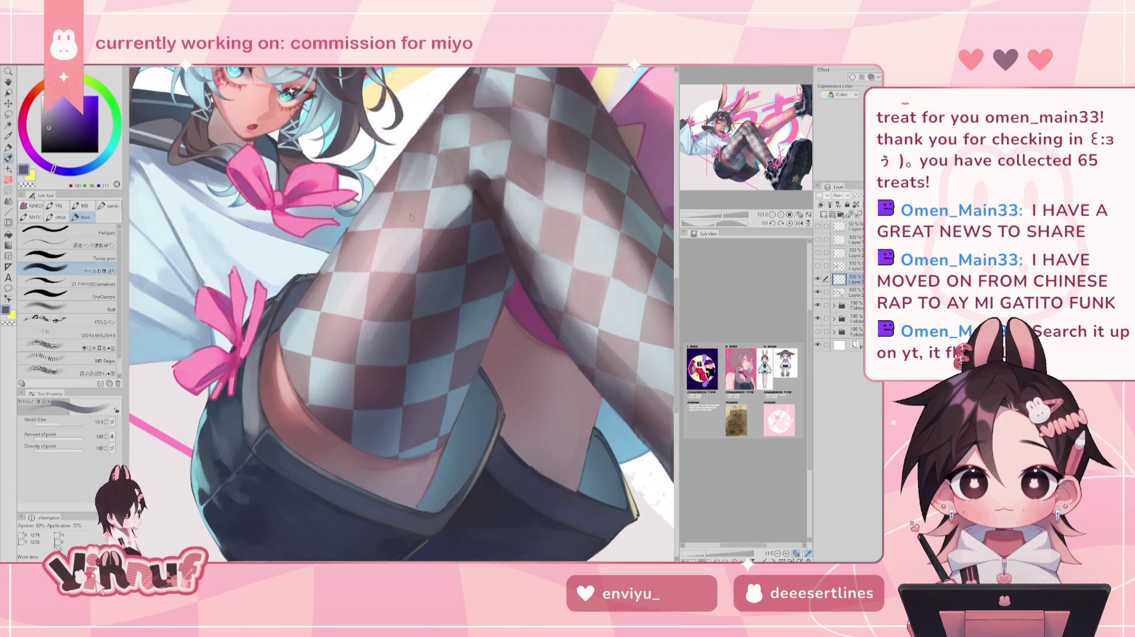
left_click(371, 341, "alt")
left_click(380, 328, "ctrl")
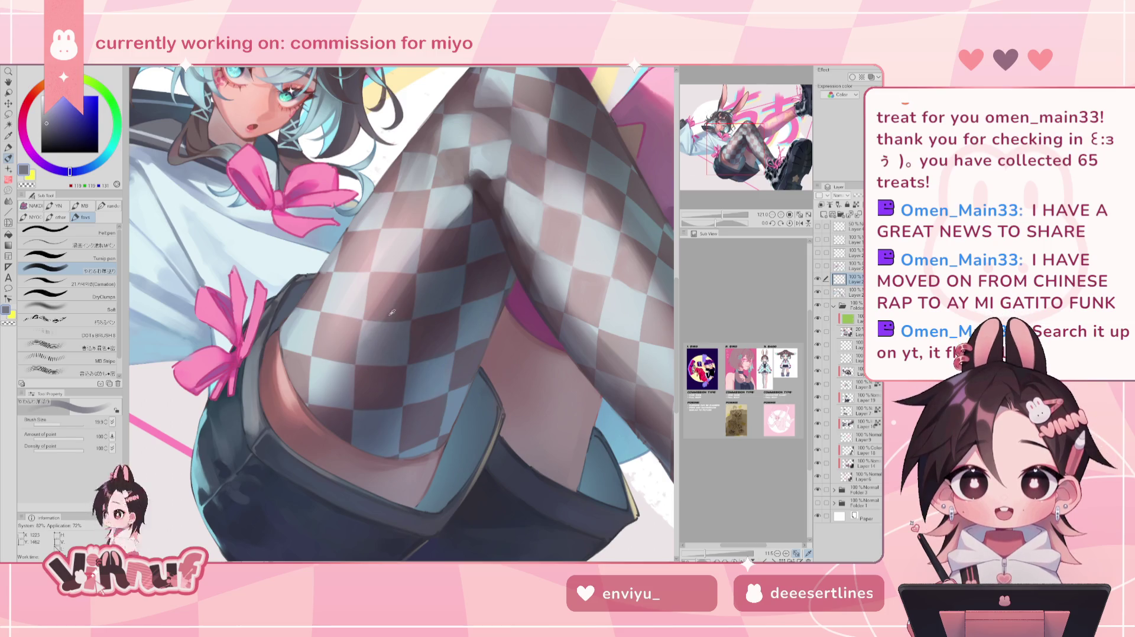
Sample pinkish, shadow and mid tones from the stocking, settling on blue-grey, and zoom out.
left_click(405, 292, "alt")
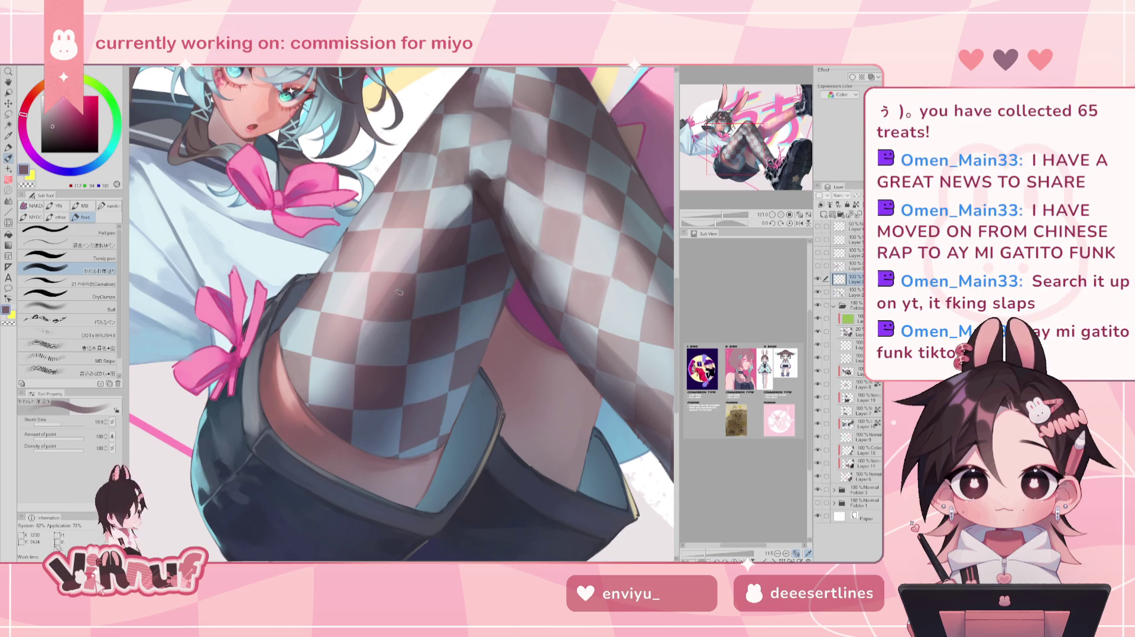
key("h")
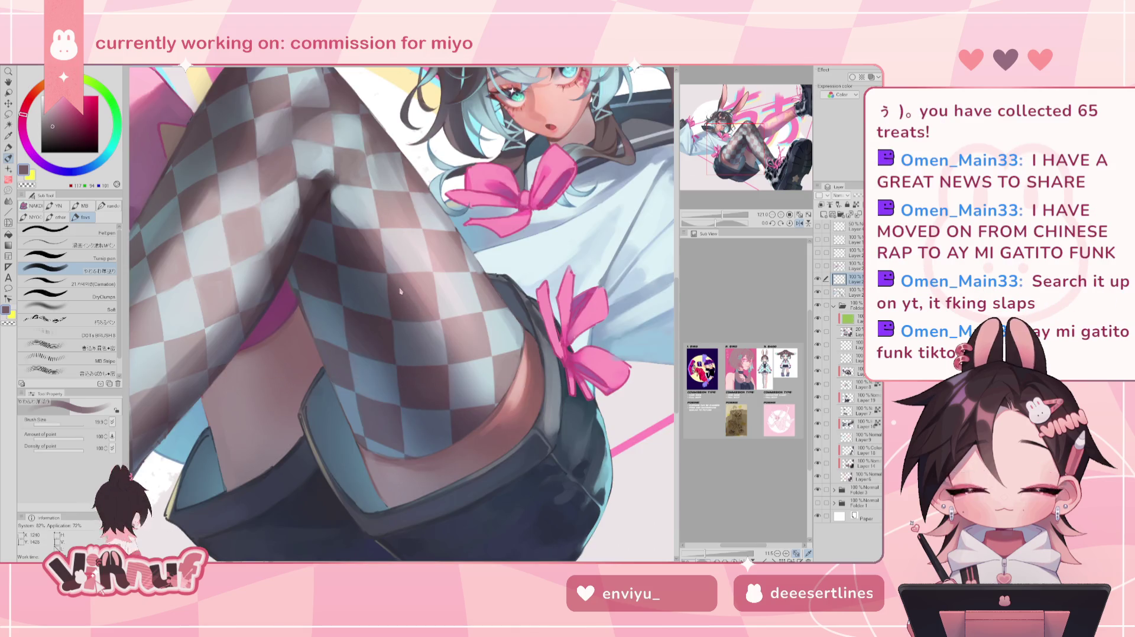
left_click(341, 230, "alt")
left_click(390, 269, "alt")
left_click(363, 233, "alt")
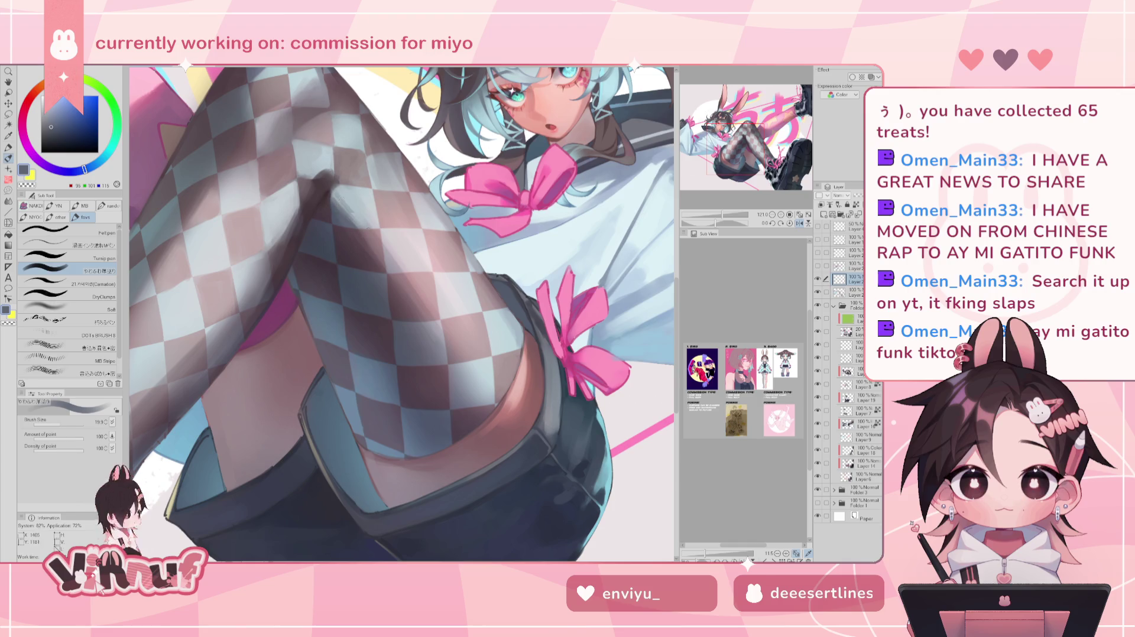
scroll(373, 220, "down", 6)
scroll(372, 221, "up", 2)
scroll(726, 203, "up", 3)
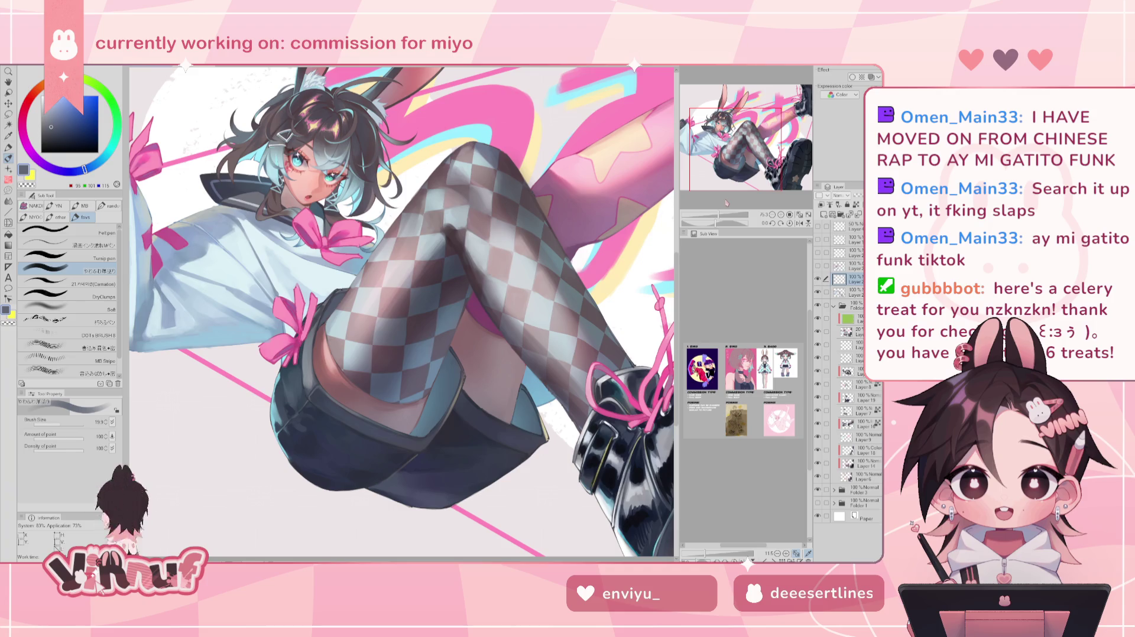
Zoom in on the face and legs, tilt the canvas, and pick light grey-blue with a larger brush.
scroll(506, 345, "up", 2)
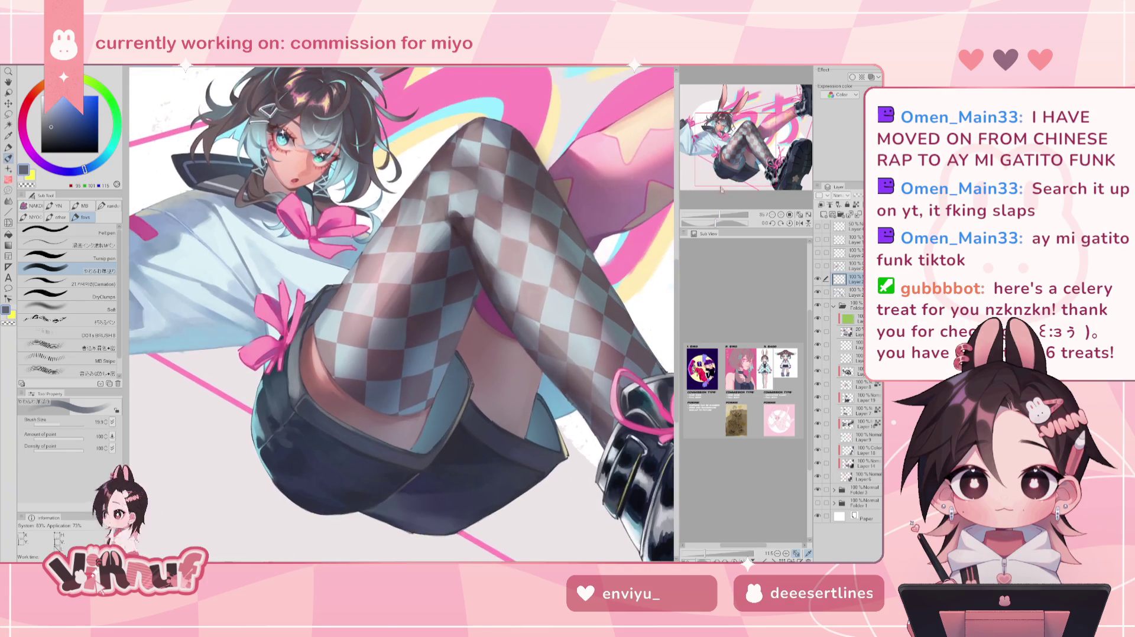
scroll(507, 345, "up", 2)
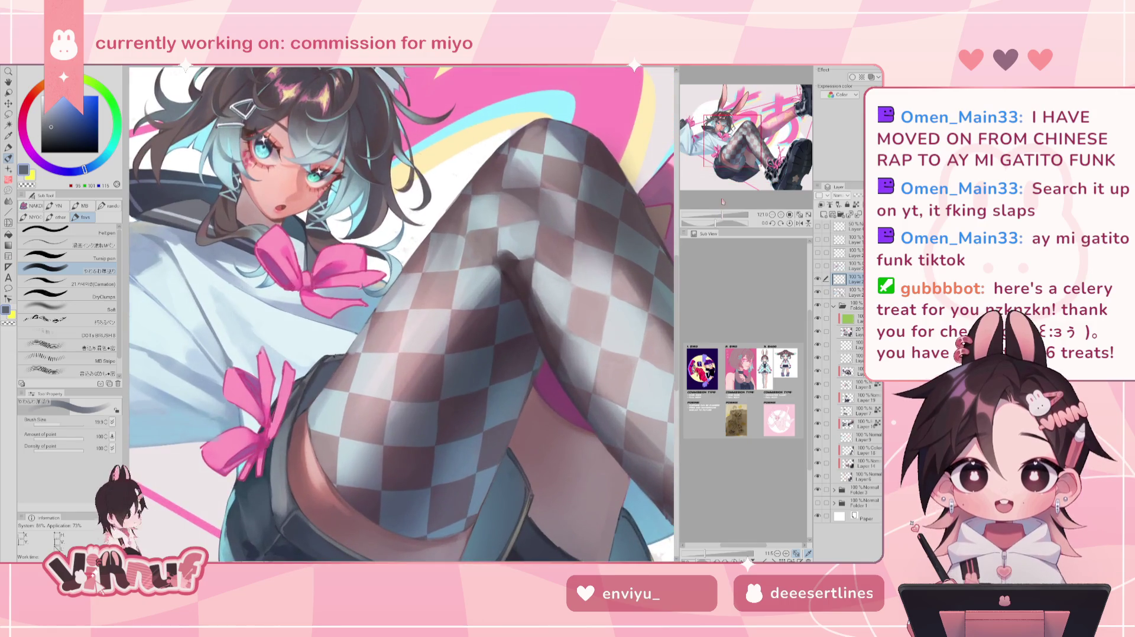
left_click_drag(414, 266, 435, 227)
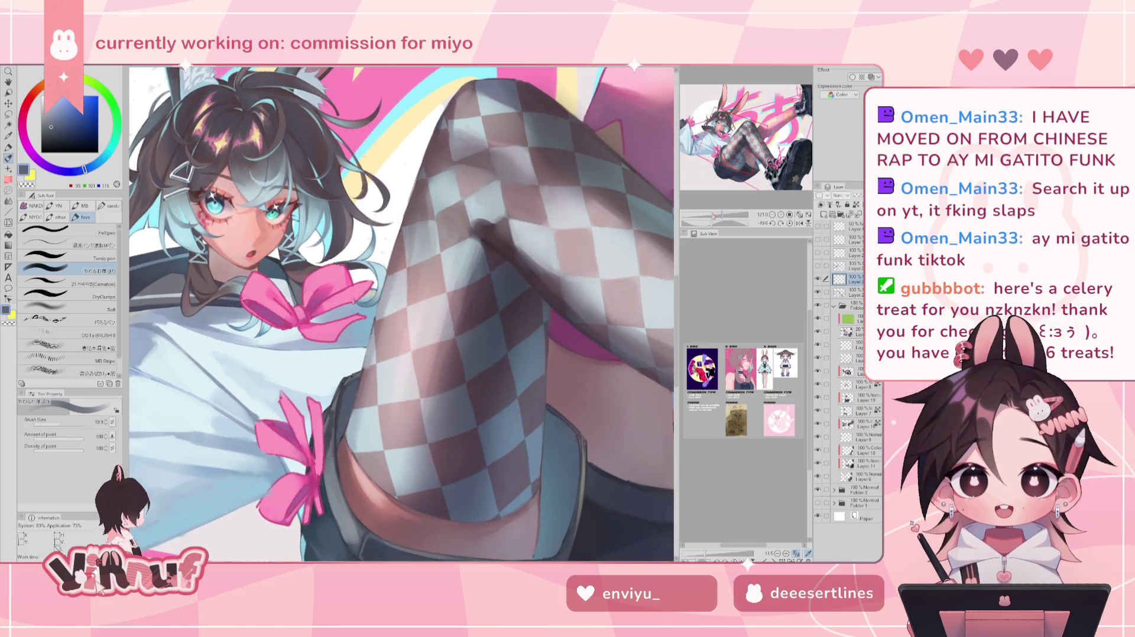
left_click(434, 226, "alt")
left_click_drag(48, 423, 66, 422)
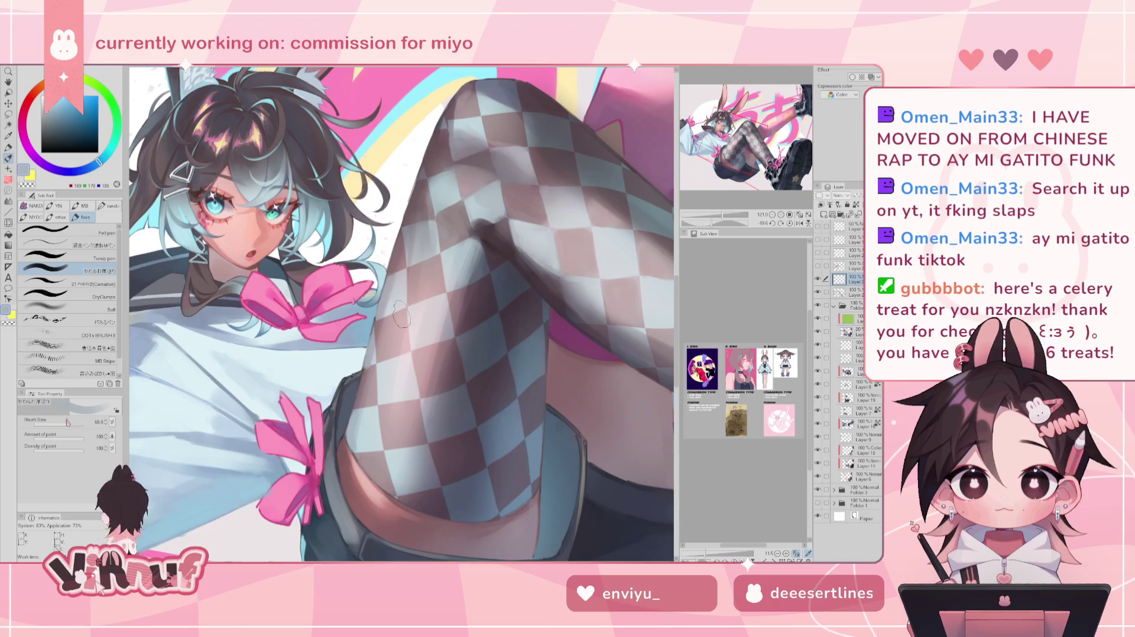
left_click(414, 244, "alt")
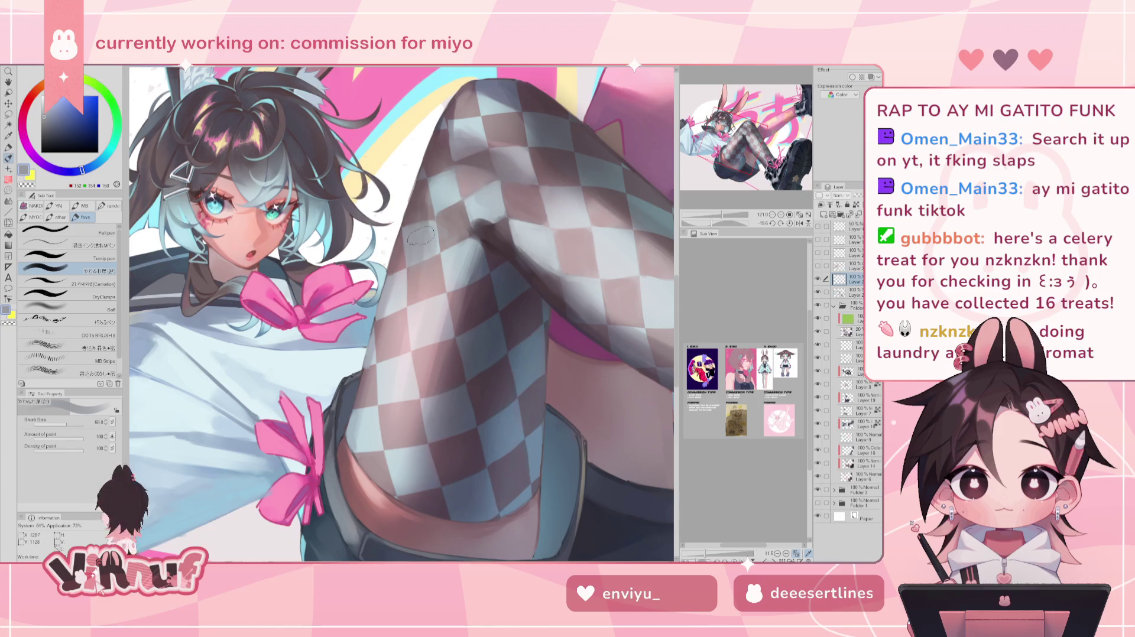
left_click(427, 230, "alt")
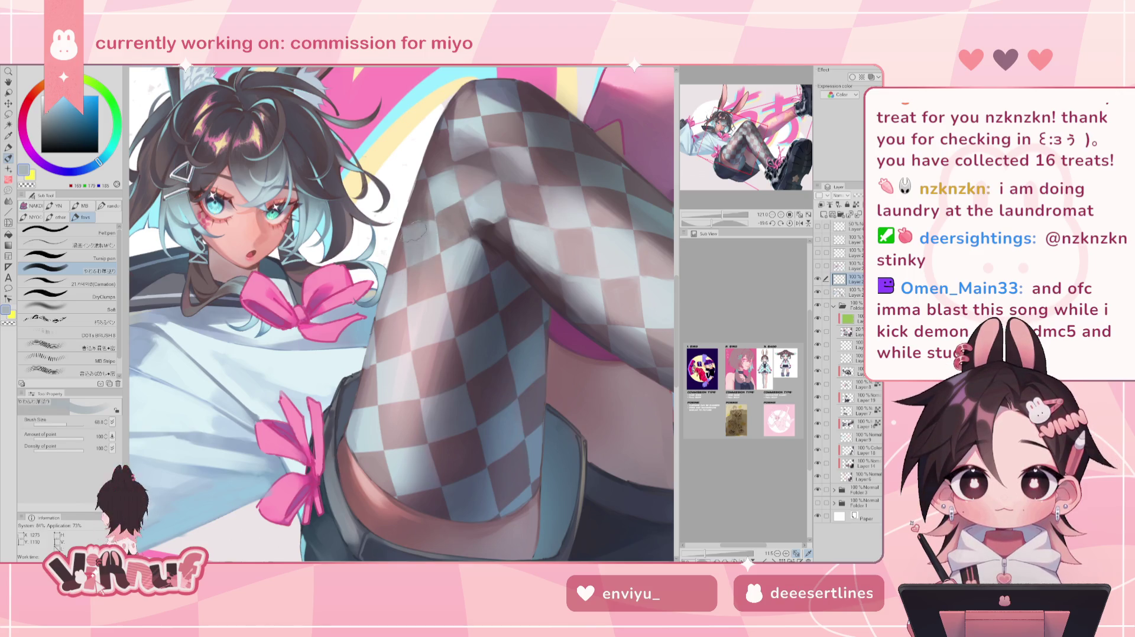
Dab pinkish-grey shading onto the stocking and sample light grey and pink, mirroring to check.
left_click(418, 282, "alt")
left_click(419, 281, "alt")
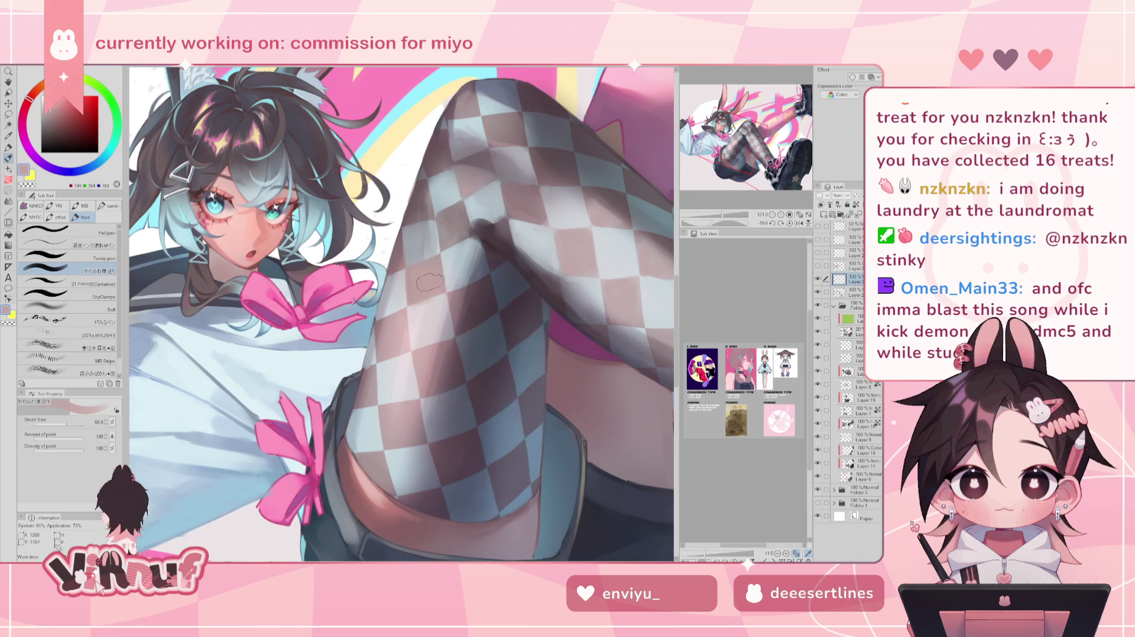
left_click(421, 314, "alt")
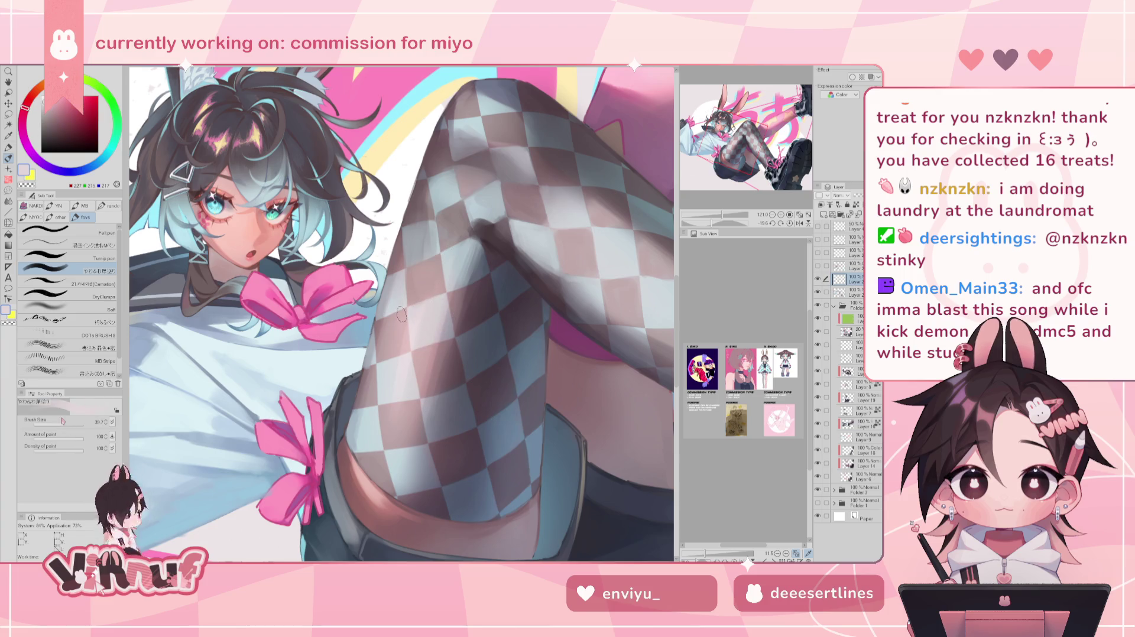
key("h")
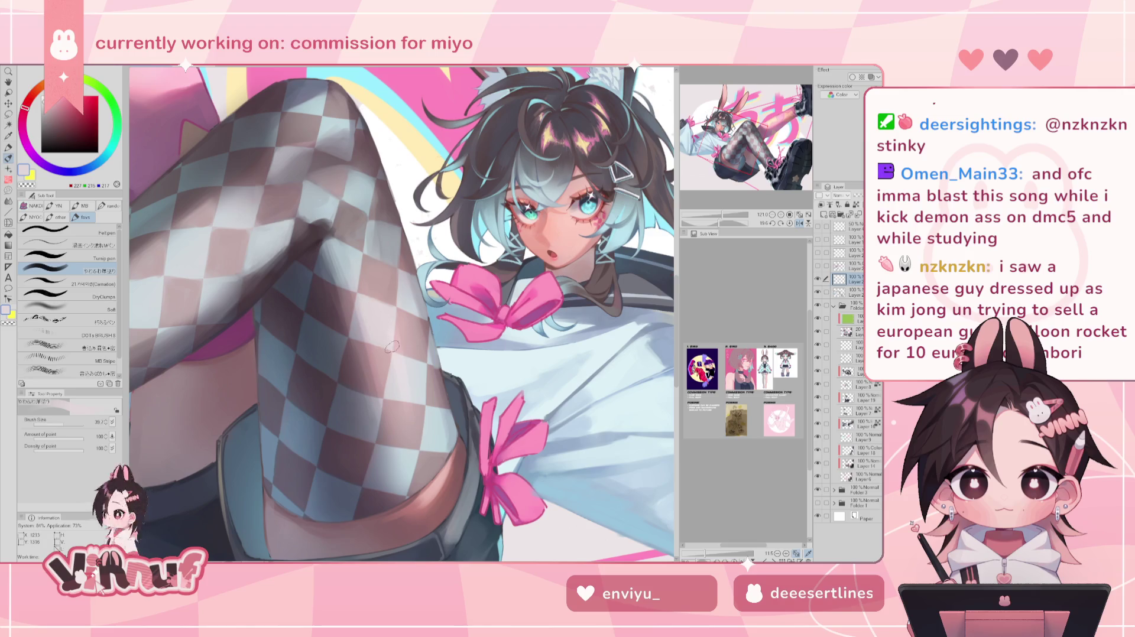
key("h")
left_click(406, 328, "alt")
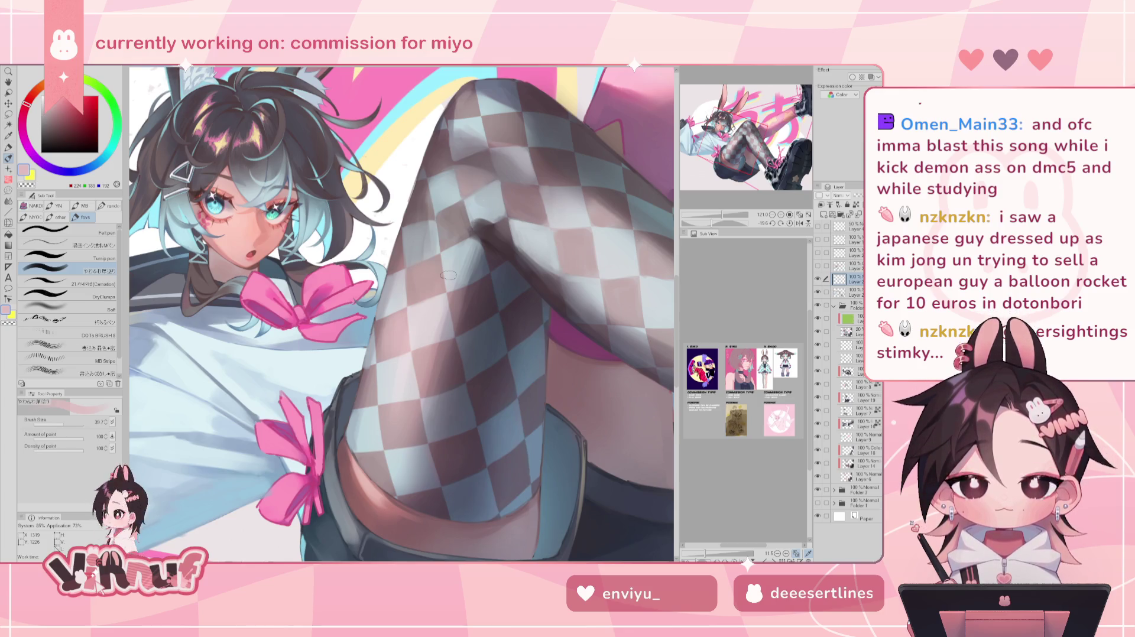
Paint dark and lighter mauve shadows with a finer brush, then pick light blue-grey with a larger brush.
left_click(370, 355, "alt")
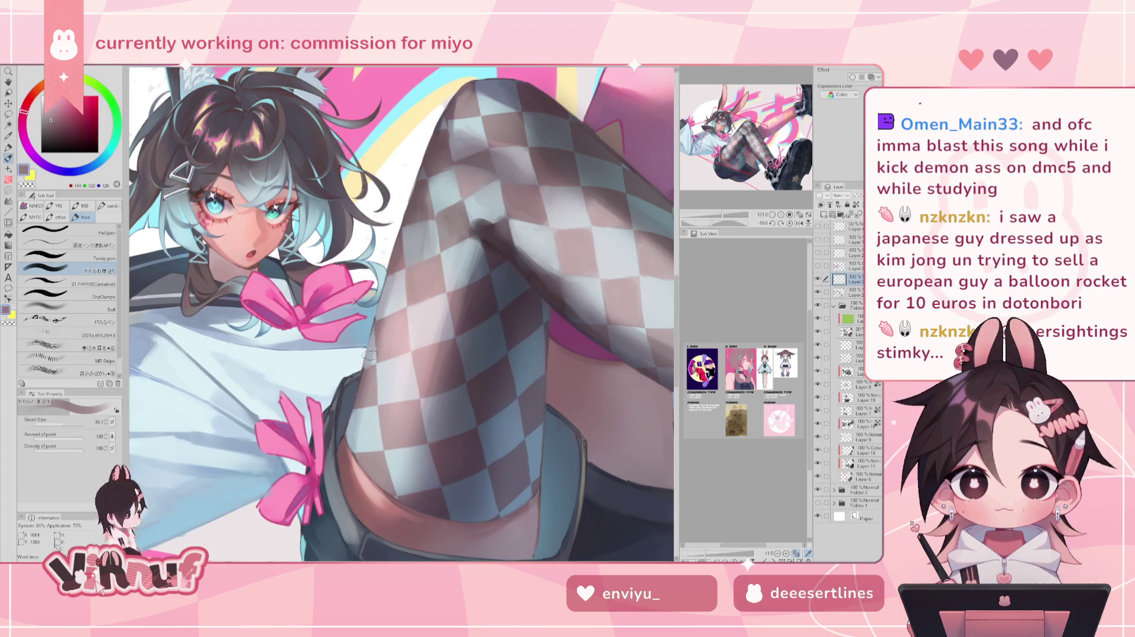
key("bracketleft")
key("bracketleft")
key("bracketleft")
key("h")
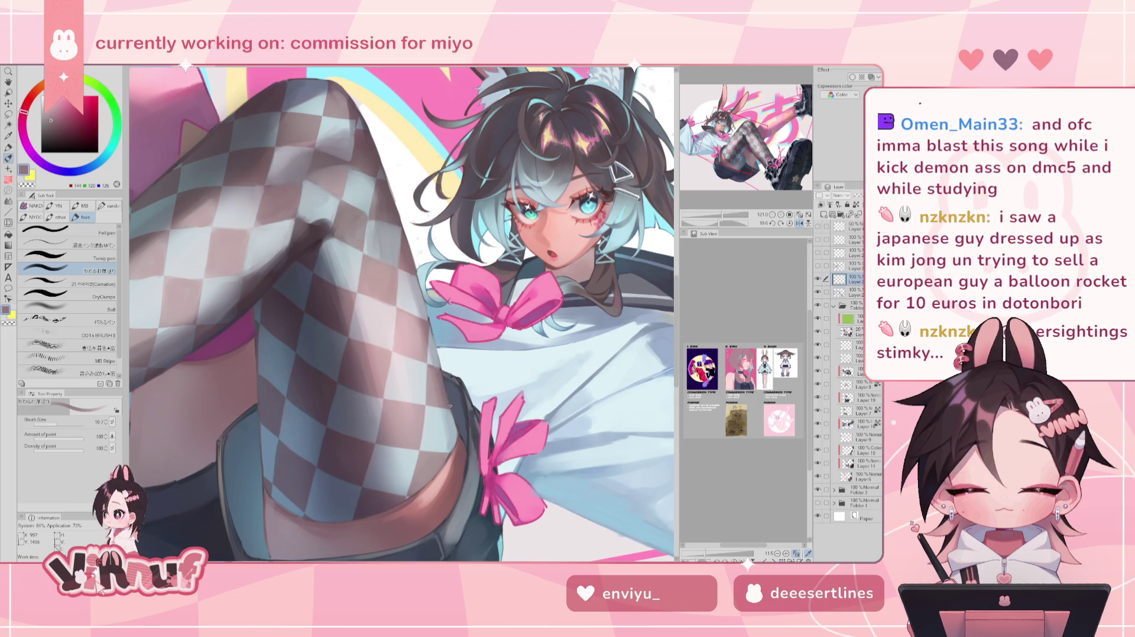
left_click(434, 376, "alt")
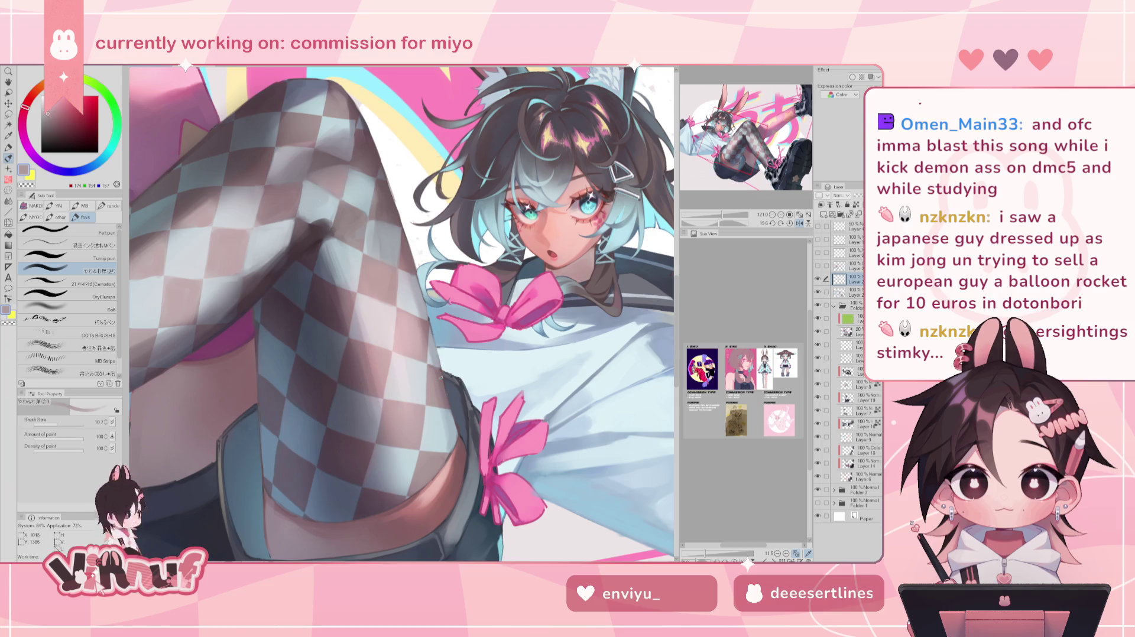
key("h")
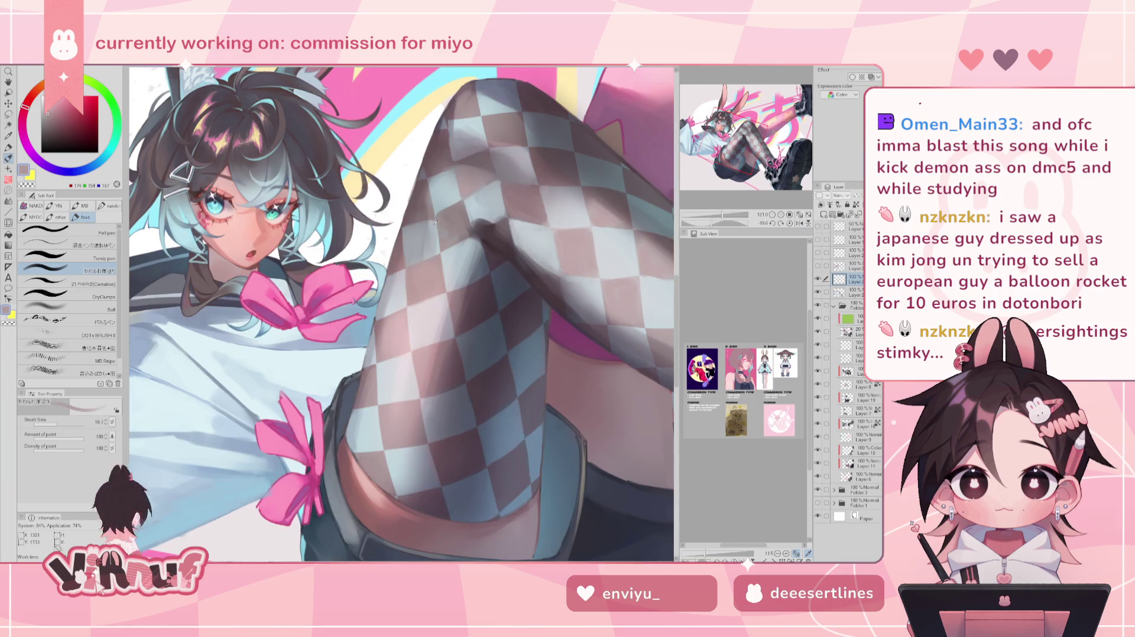
left_click(436, 223, "alt")
left_click_drag(437, 223, 423, 250)
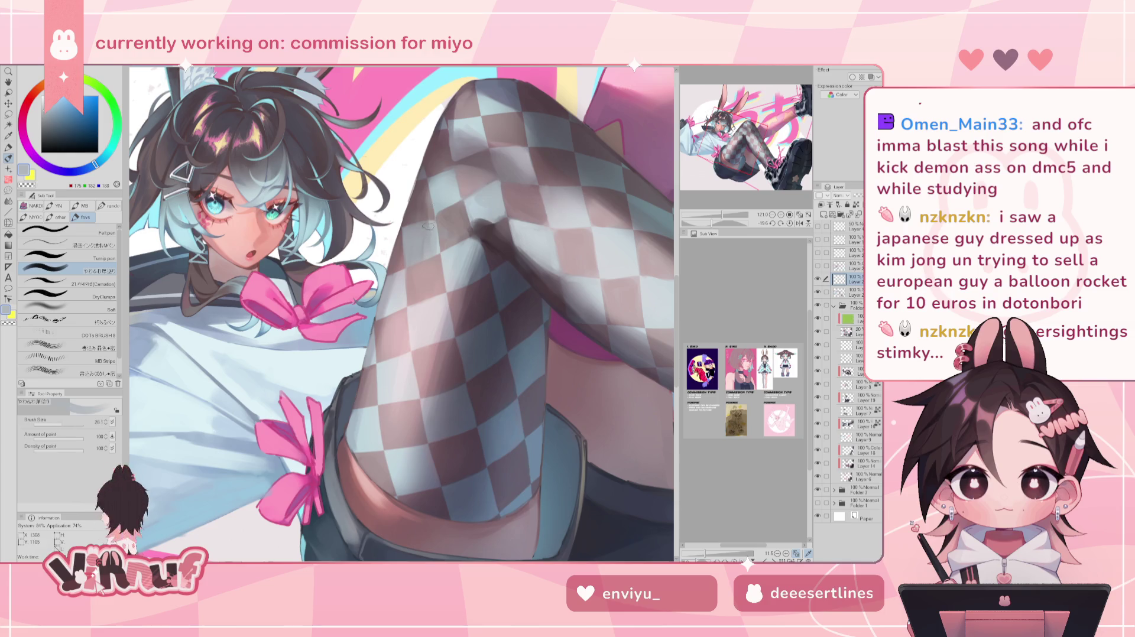
Blend bluer light blue-grey and greyish-brown shadow tones into the stocking, mirroring to check.
left_click(428, 226, "alt")
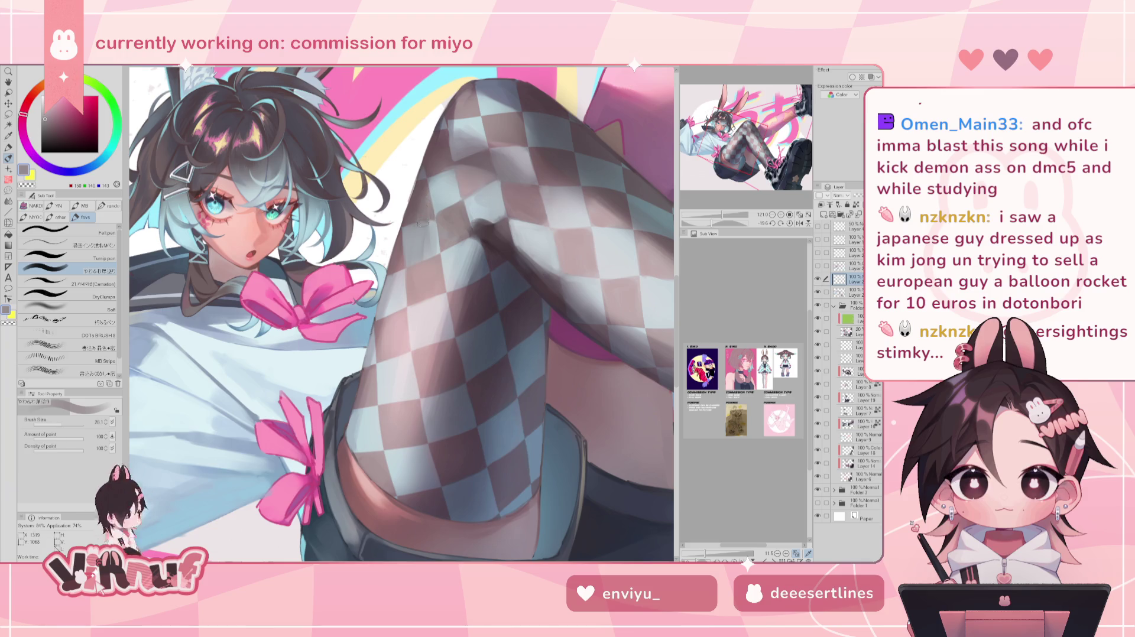
left_click(435, 224, "alt")
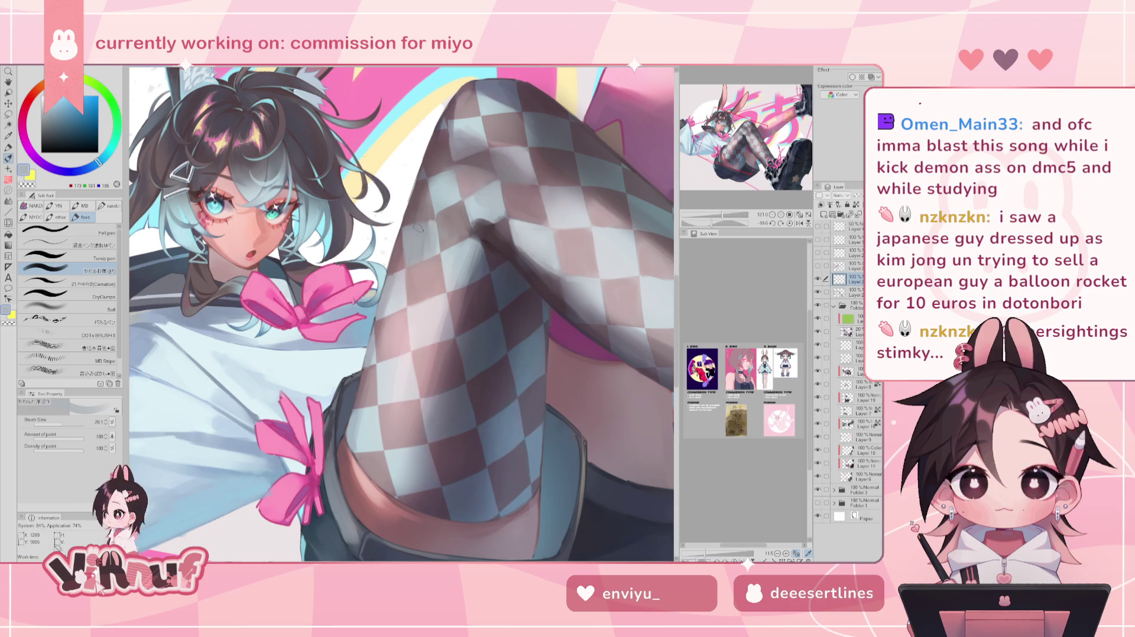
left_click(443, 183, "alt")
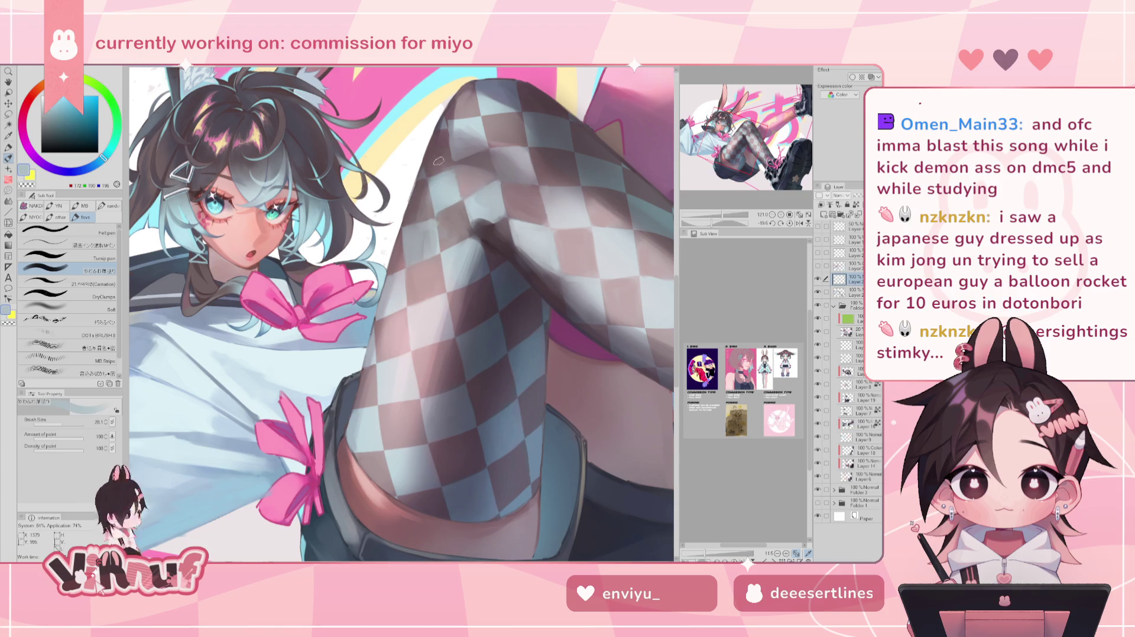
left_click_drag(74, 422, 61, 422)
left_click(435, 219, "alt")
left_click(432, 182, "alt")
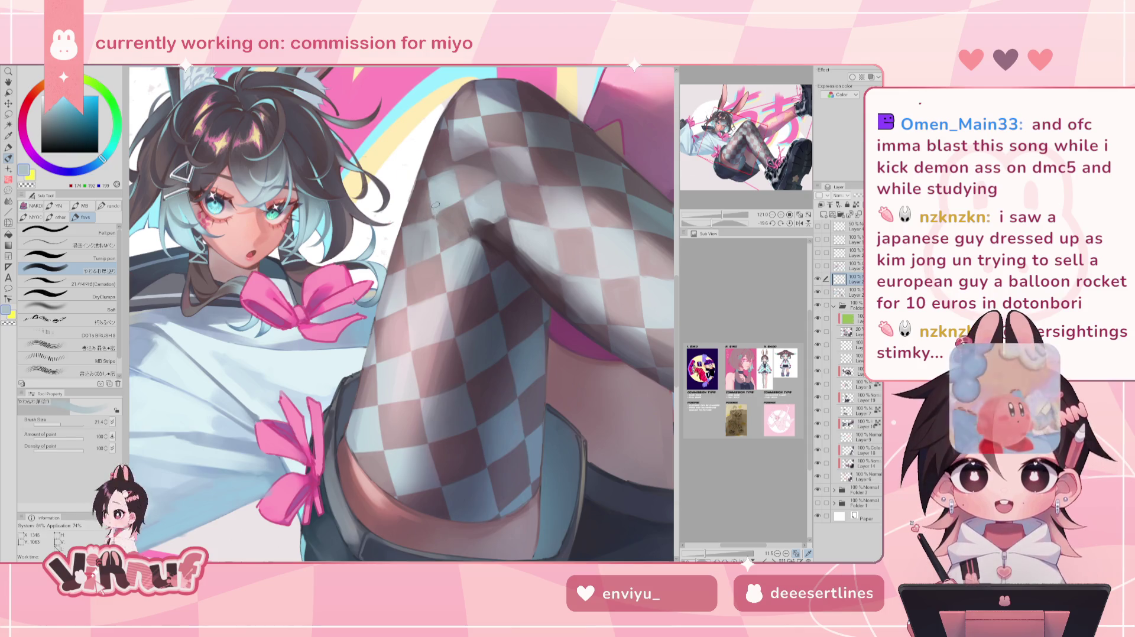
key("h")
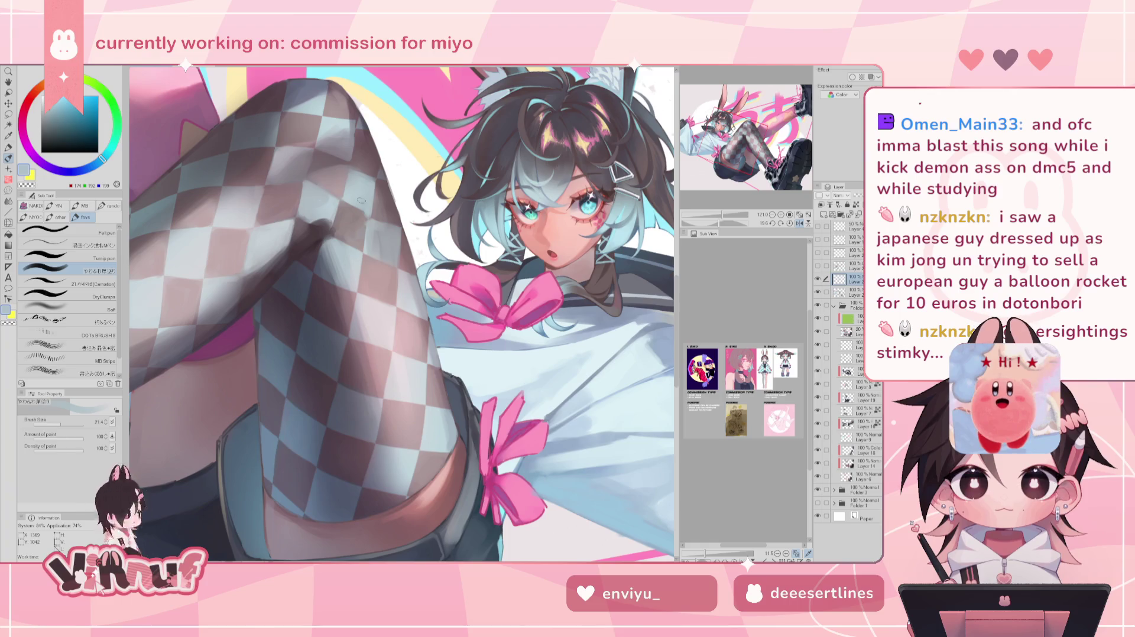
left_click(358, 177, "alt")
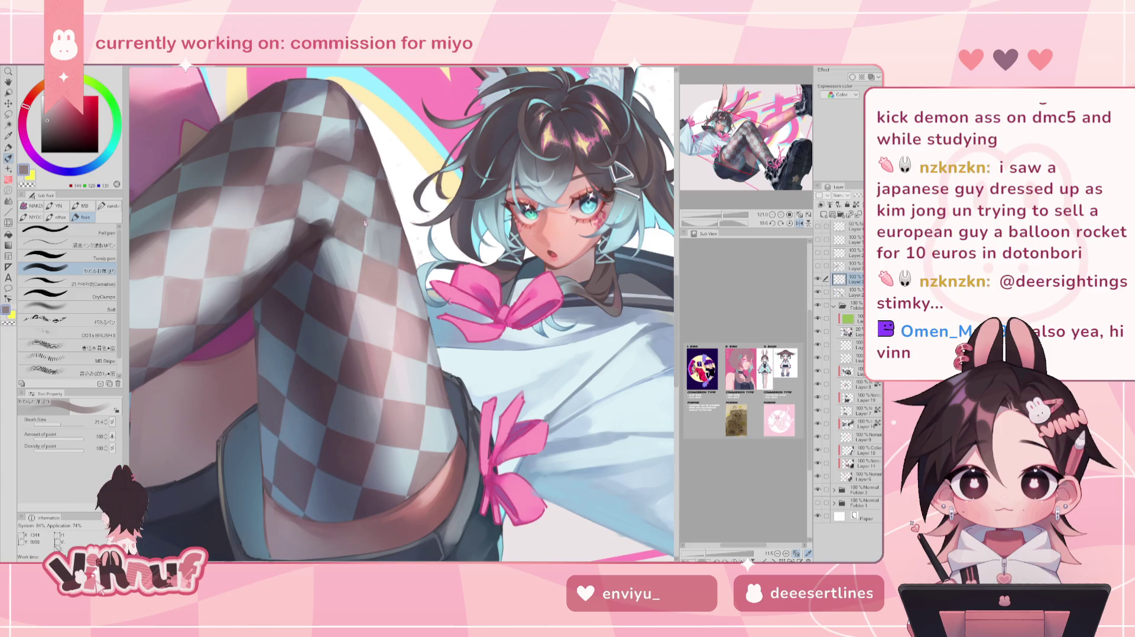
left_click(353, 242, "alt")
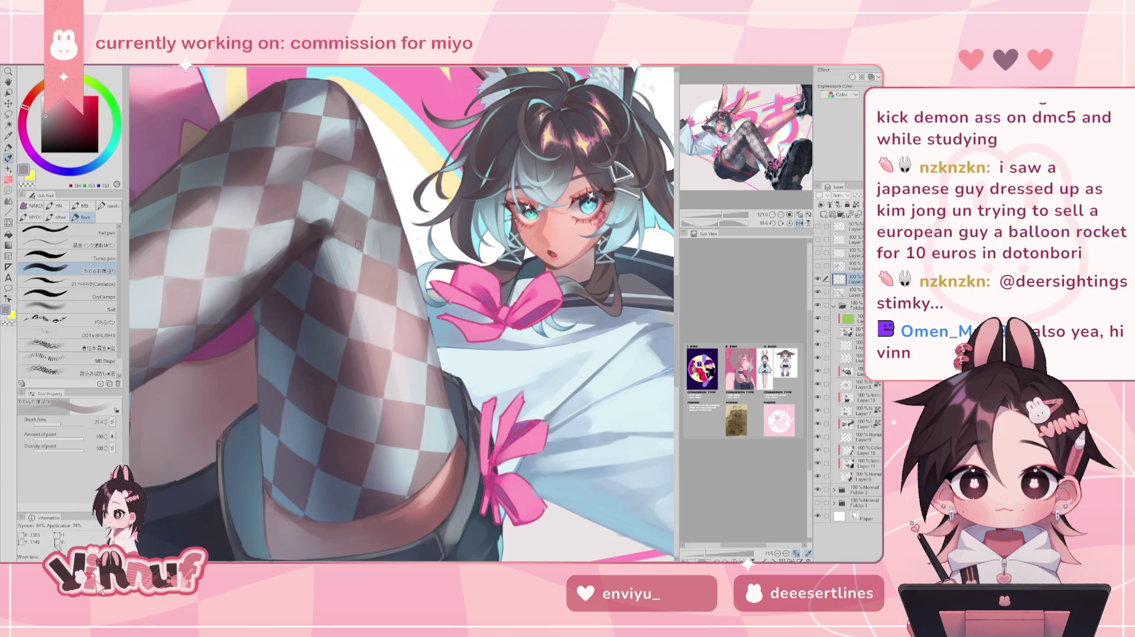
key("h")
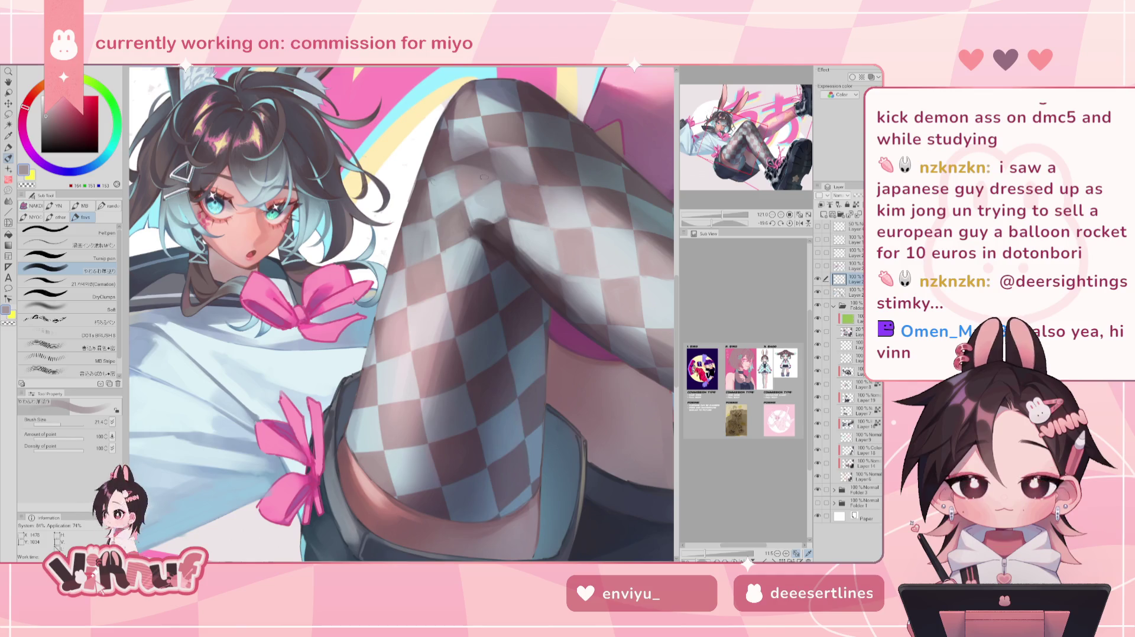
Add reddish-grey and greener blue-grey shading, check it mirrored, and tilt the canvas slightly further.
left_click(433, 218, "alt")
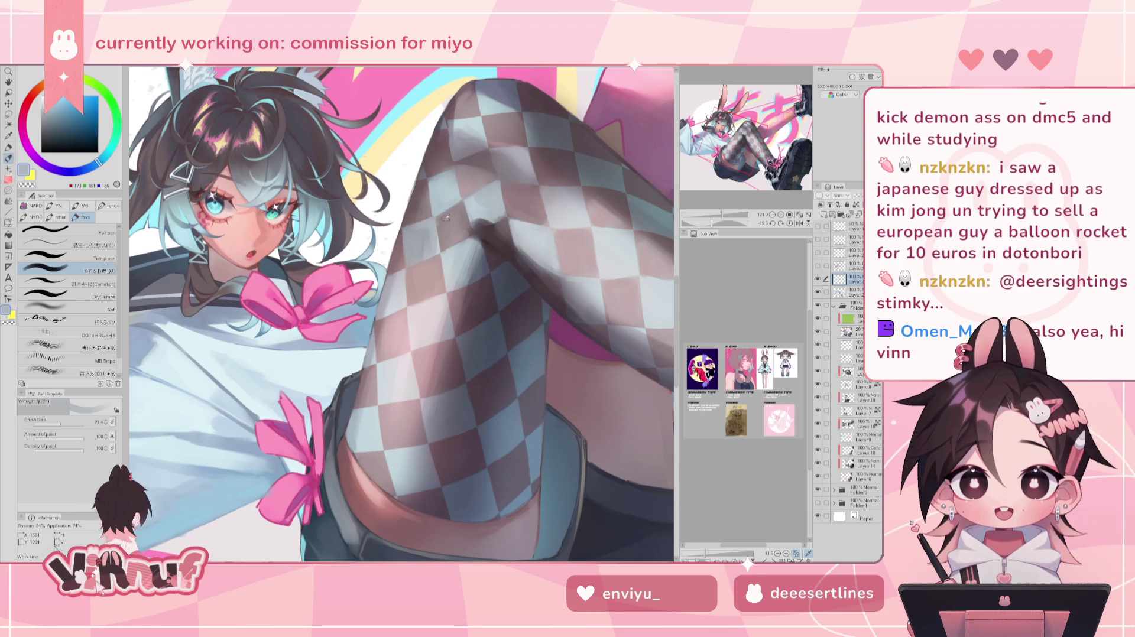
left_click(435, 219, "alt")
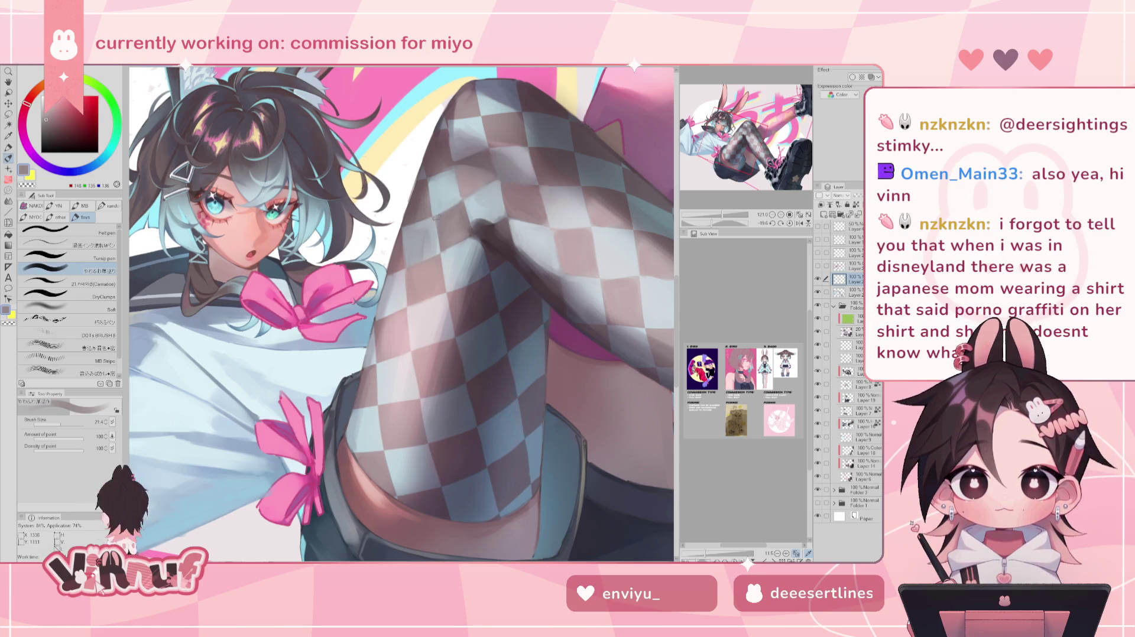
left_click(441, 251, "alt")
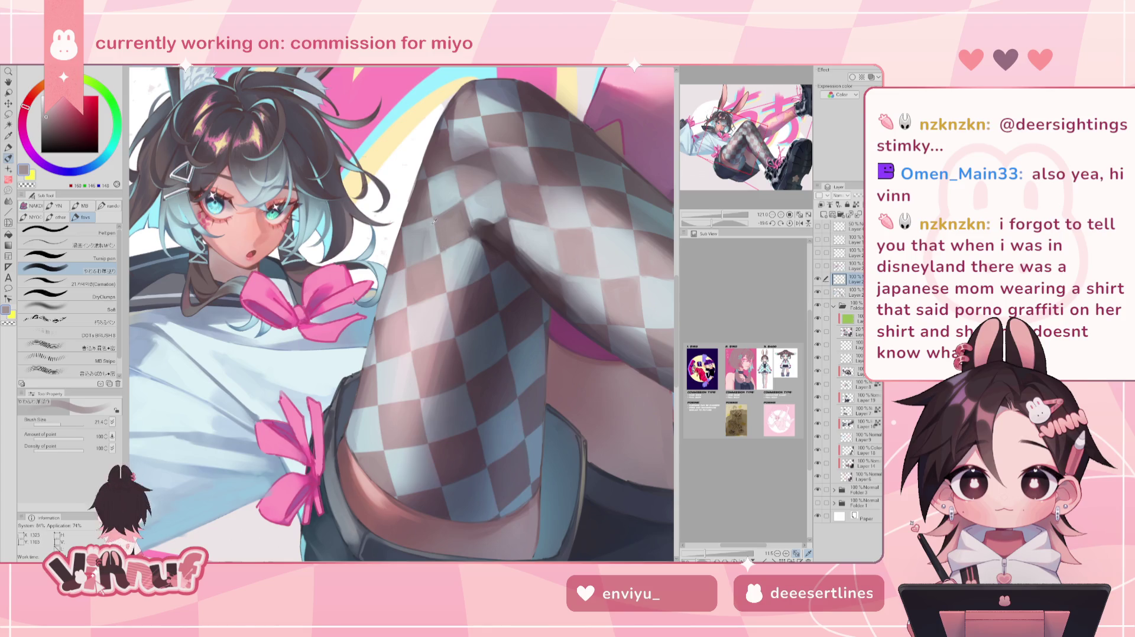
left_click(434, 221, "alt")
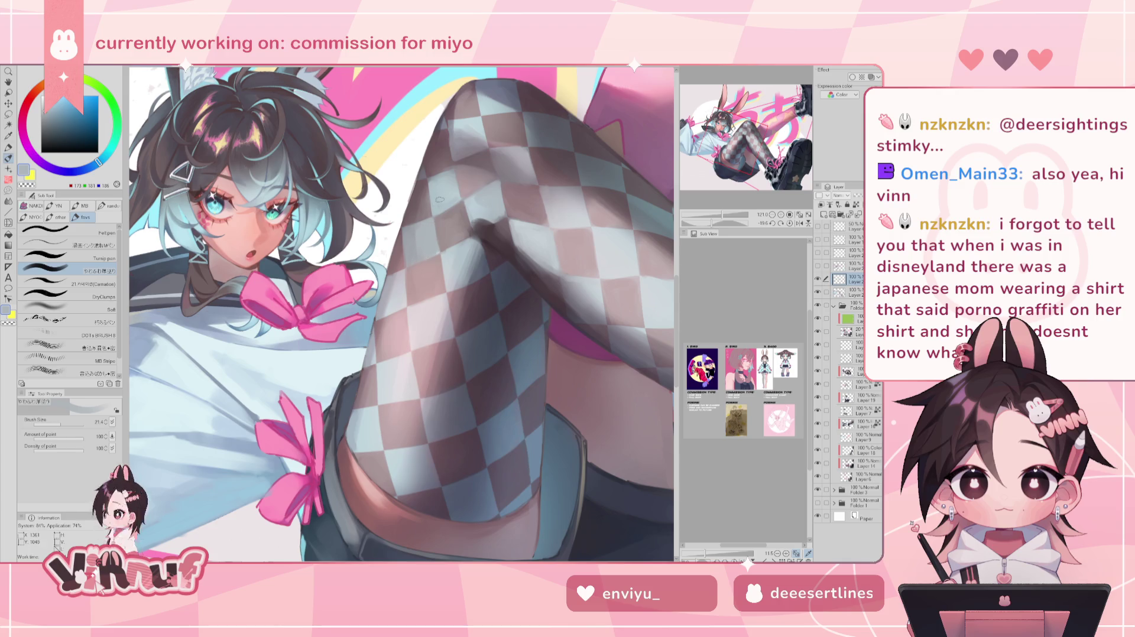
left_click(435, 253, "alt")
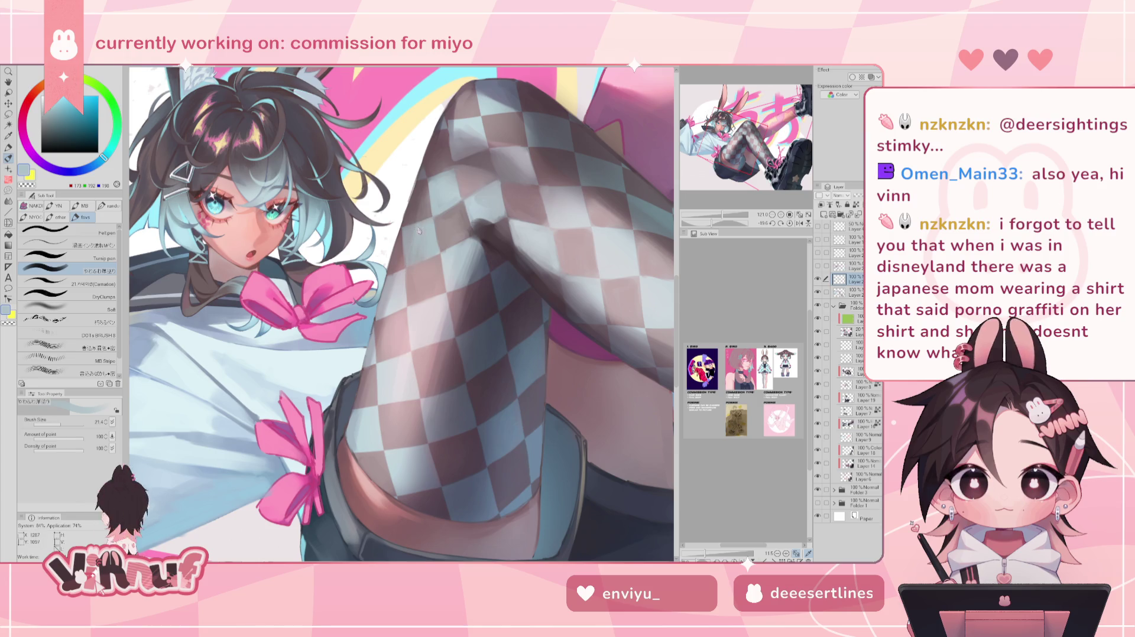
key("h")
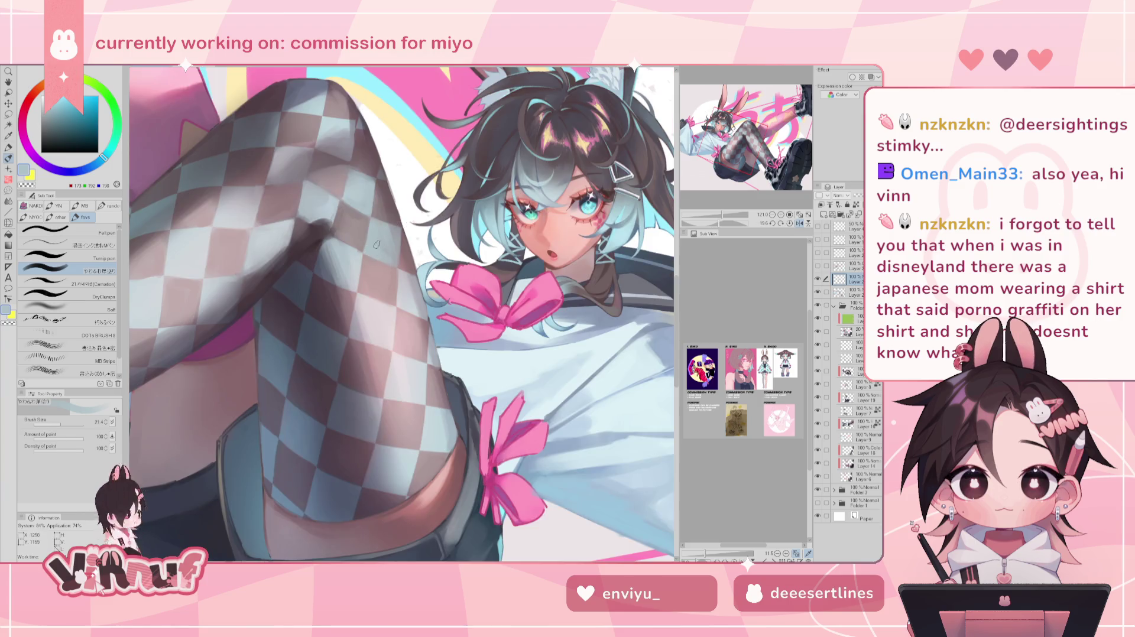
key("h")
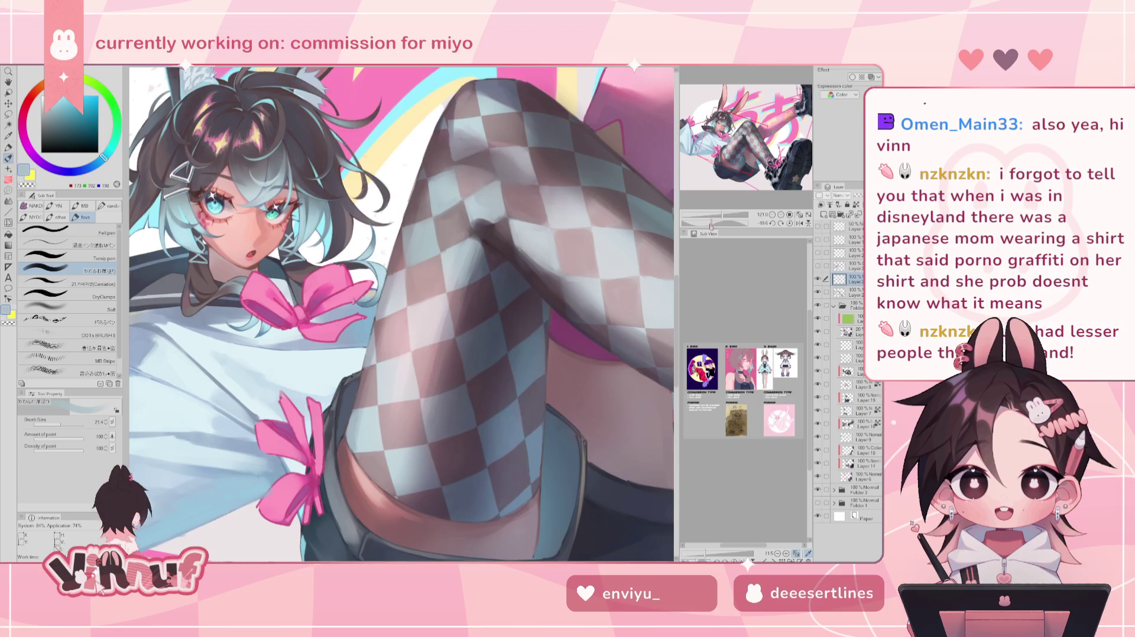
left_click_drag(711, 225, 708, 226)
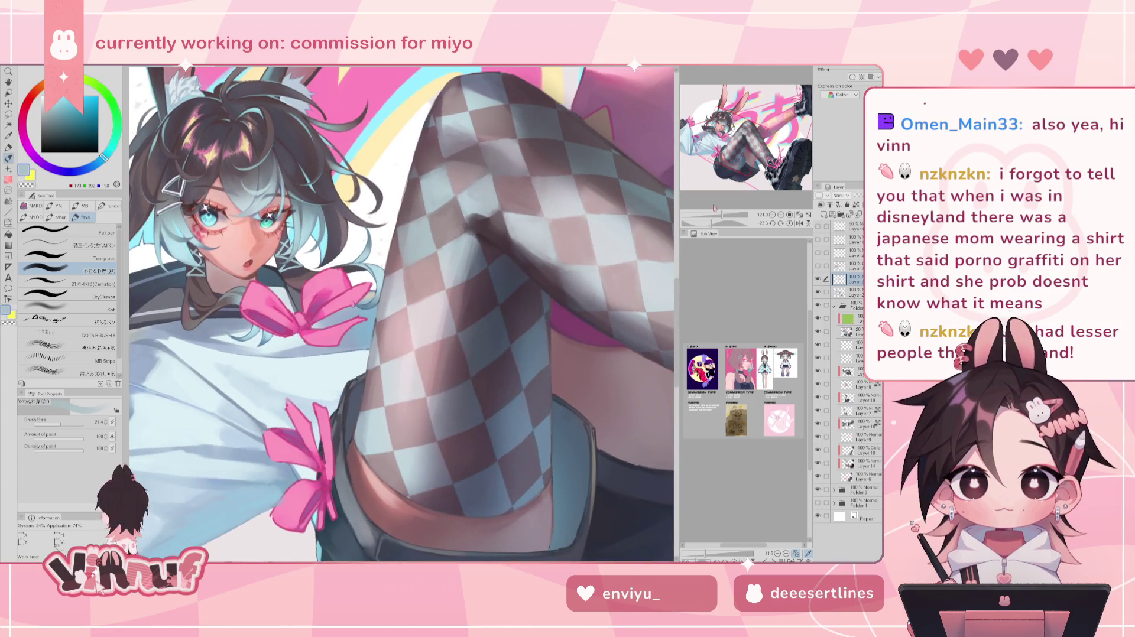
Paint light grey-blue shading on the thigh stocking, flipping the canvas back and forth to check.
left_click(402, 334, "alt")
key("h")
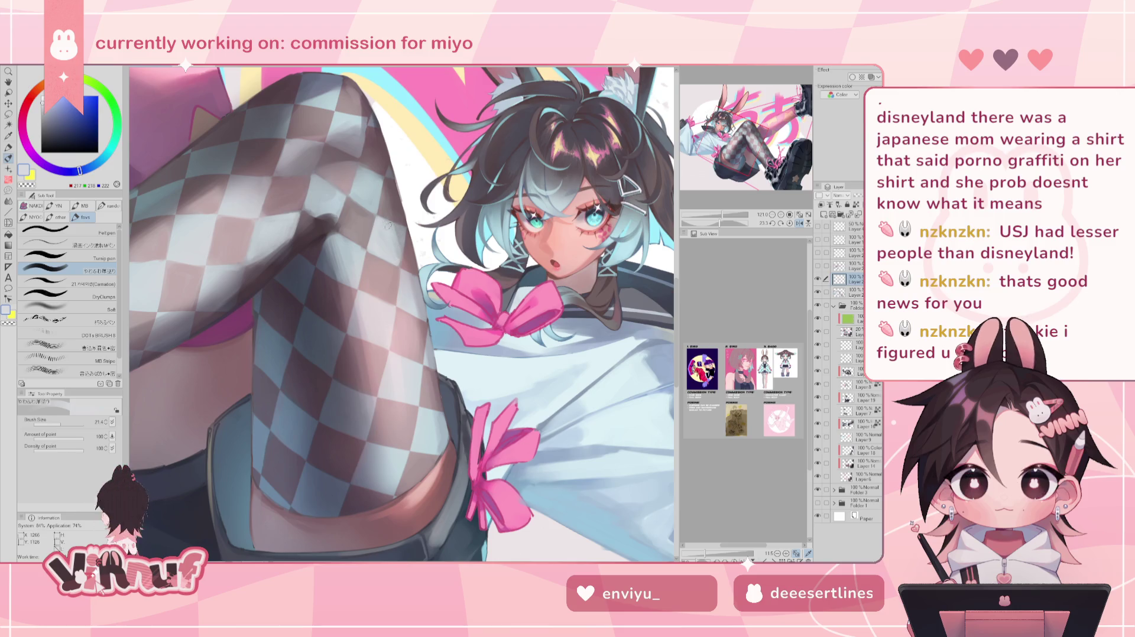
key("h")
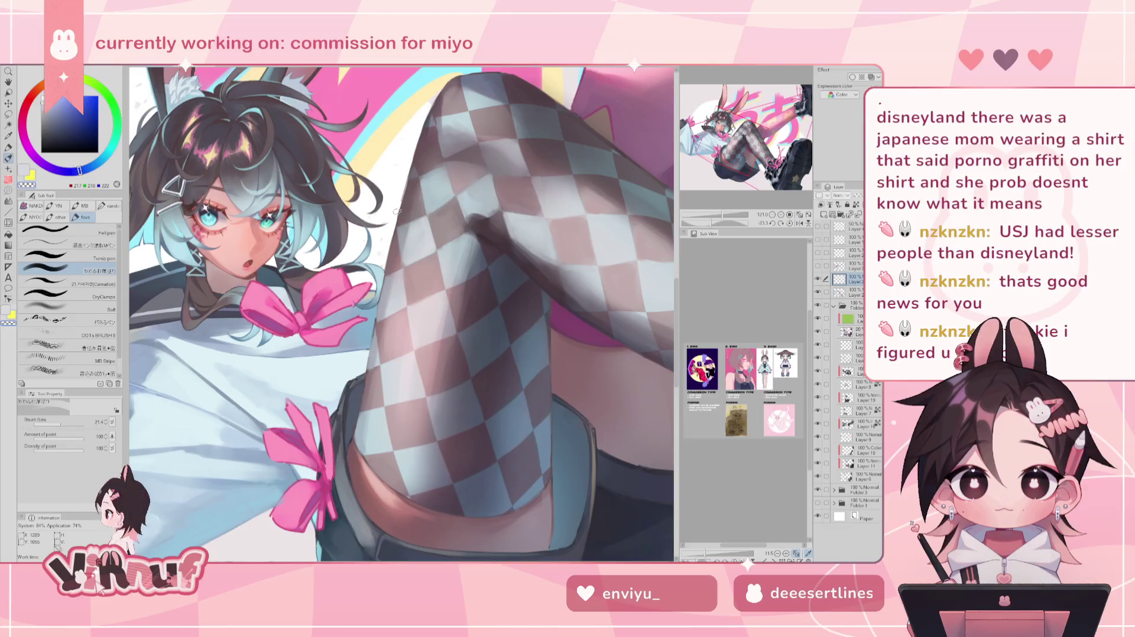
left_click(428, 248, "alt")
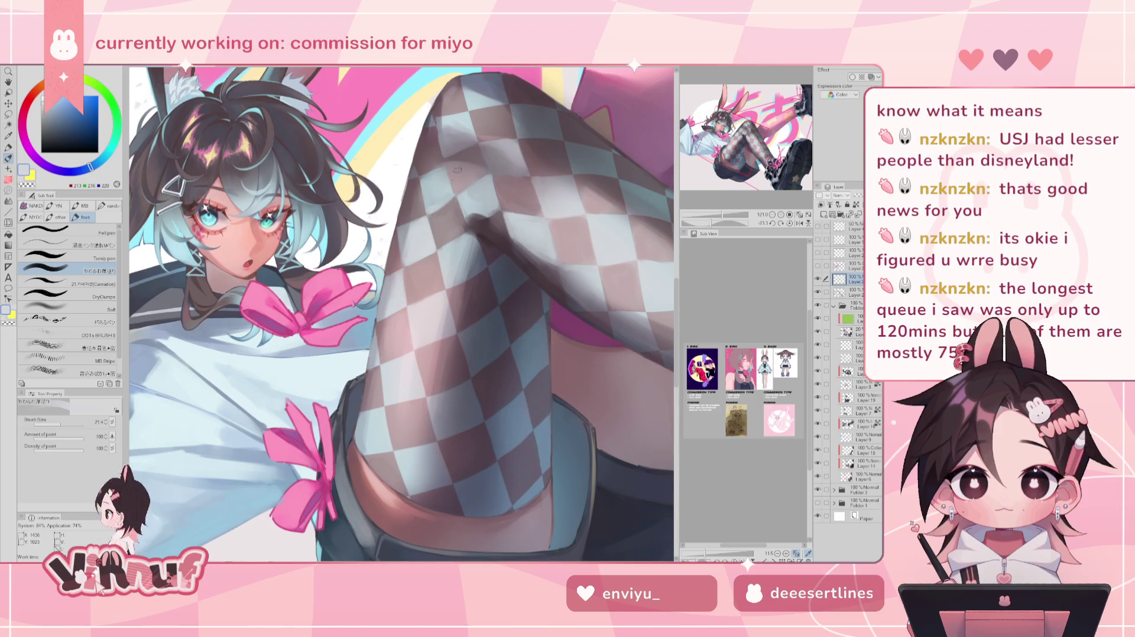
key("h")
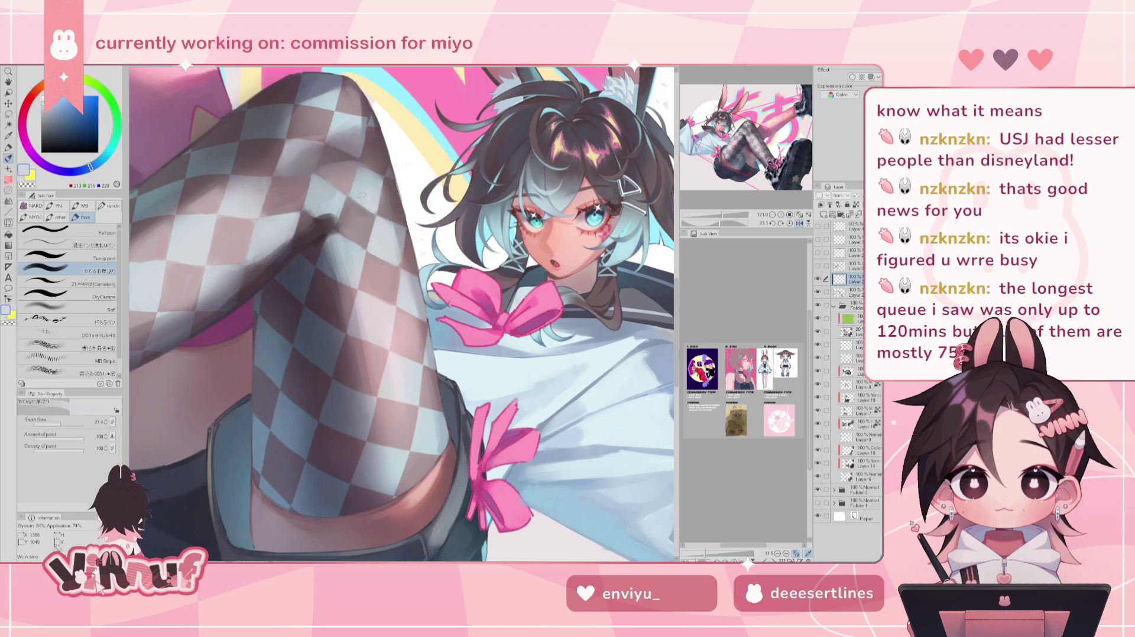
key("h")
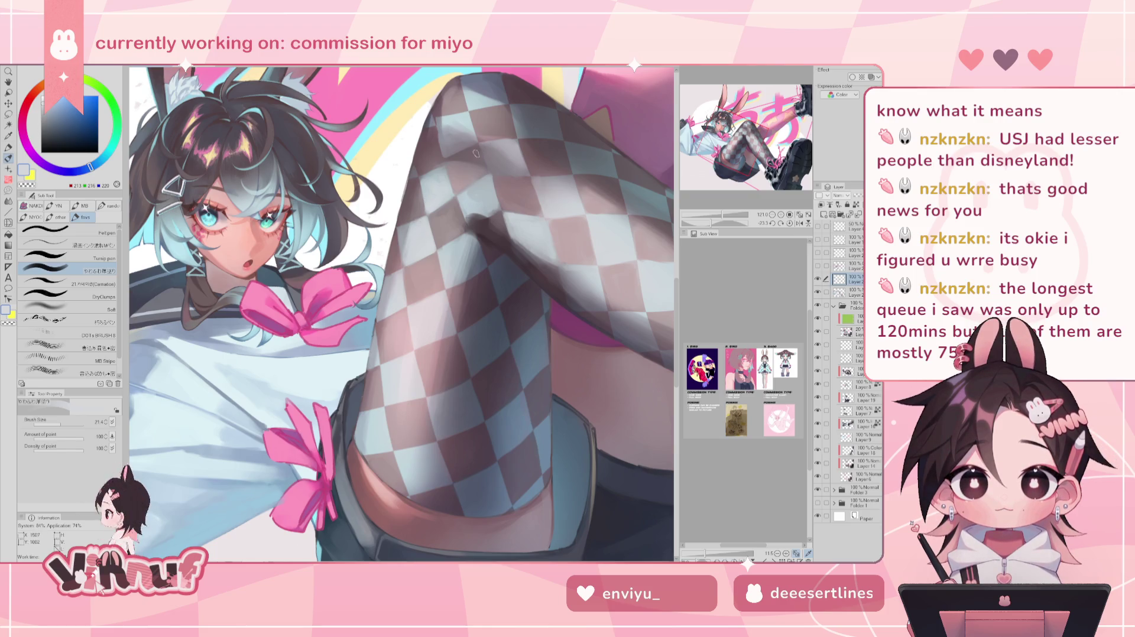
Blend grey-pink, mauve and light blue-grey into the checker squares, then zoom out to view the piece.
left_click(426, 199, "alt")
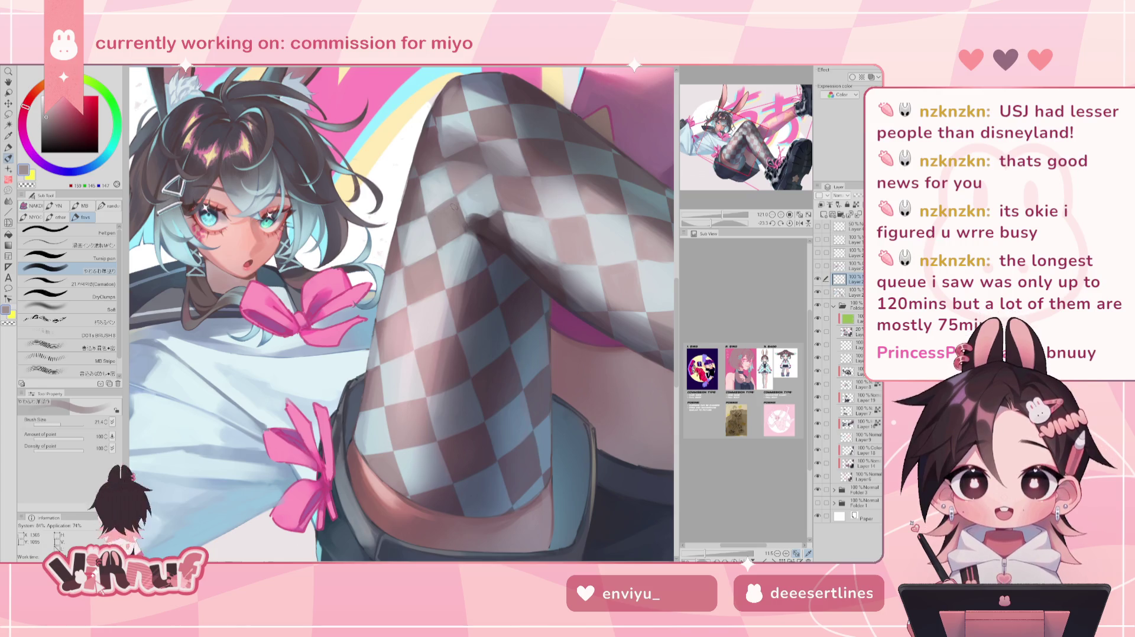
left_click(447, 248, "alt")
left_click(425, 264, "alt")
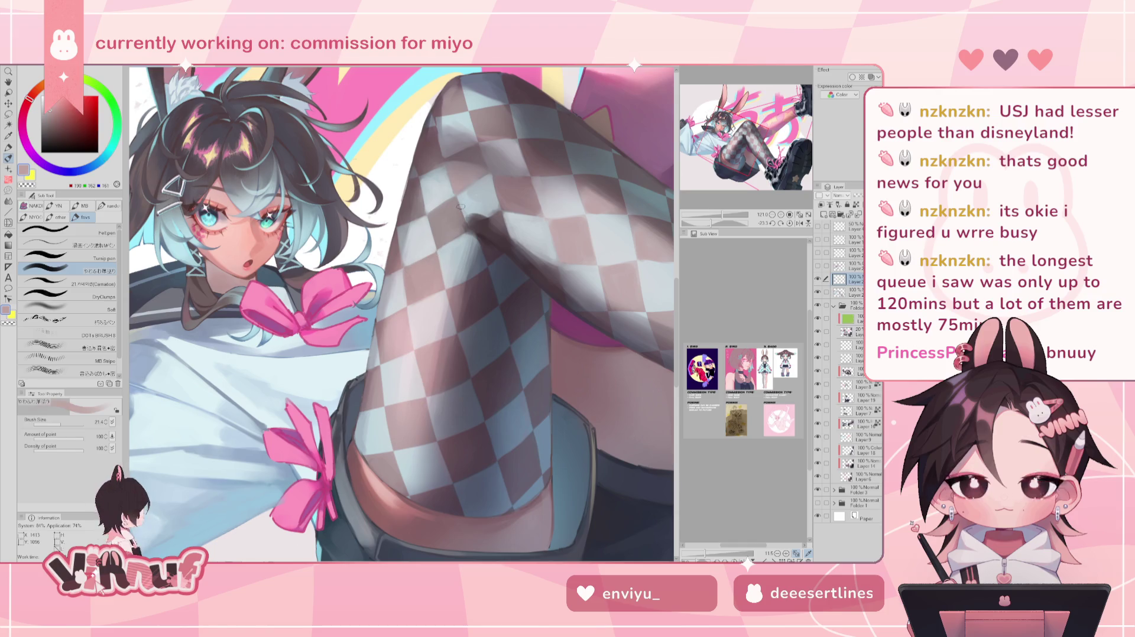
left_click(472, 195, "alt")
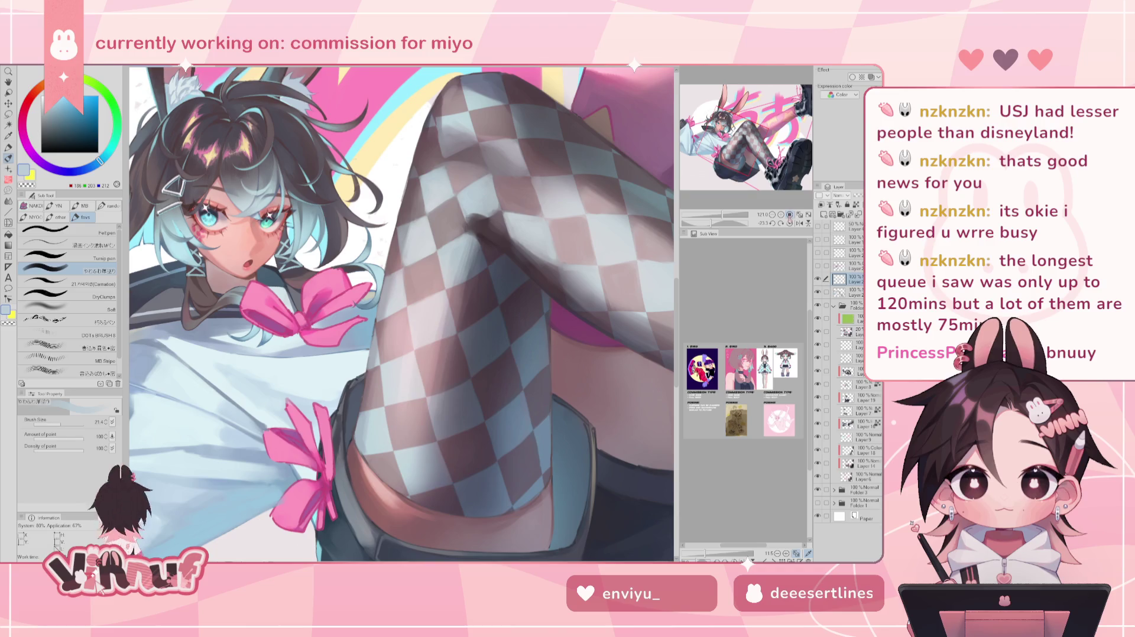
left_click(790, 215)
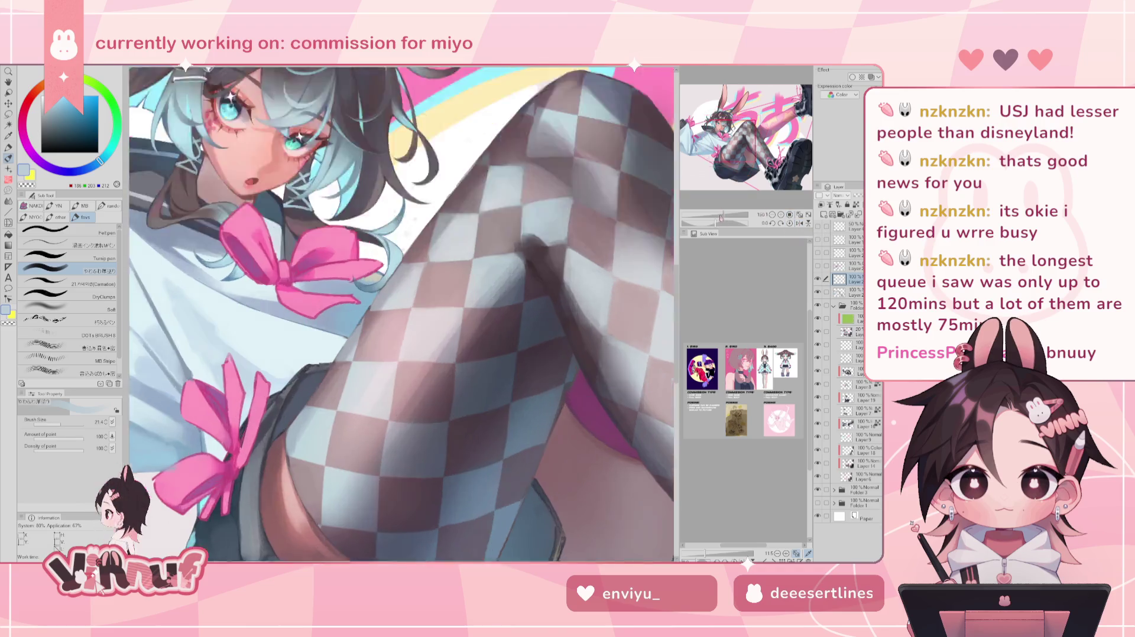
left_click_drag(714, 215, 716, 215)
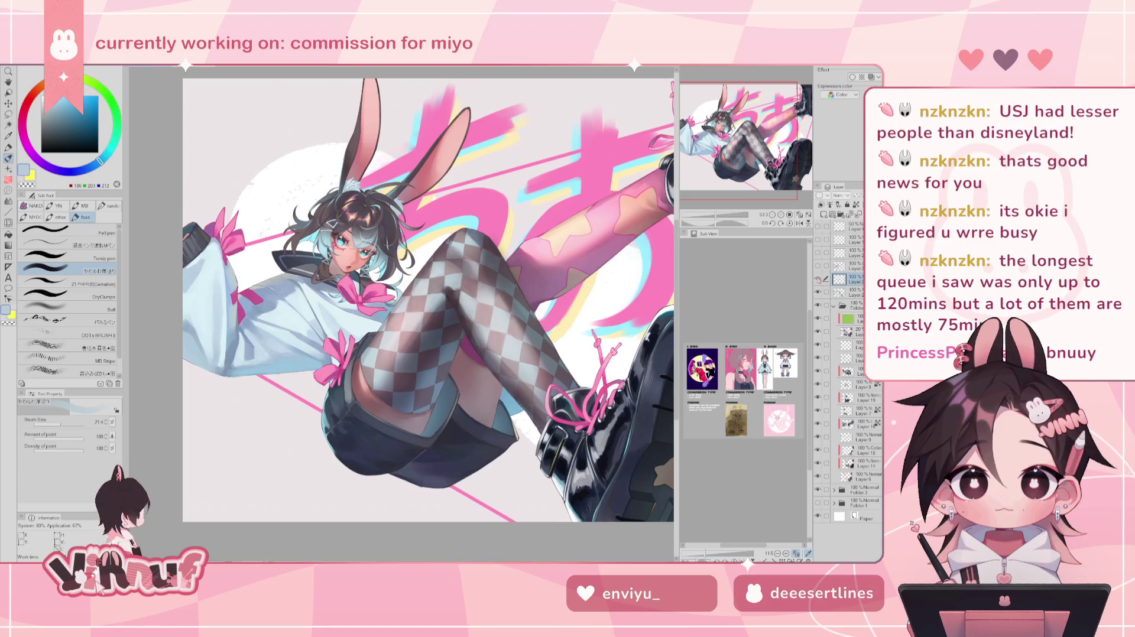
Check the whole illustration mirrored, zoom into the leg, and brighten the stocking with light blue-grey.
left_click(800, 223)
left_click(800, 223)
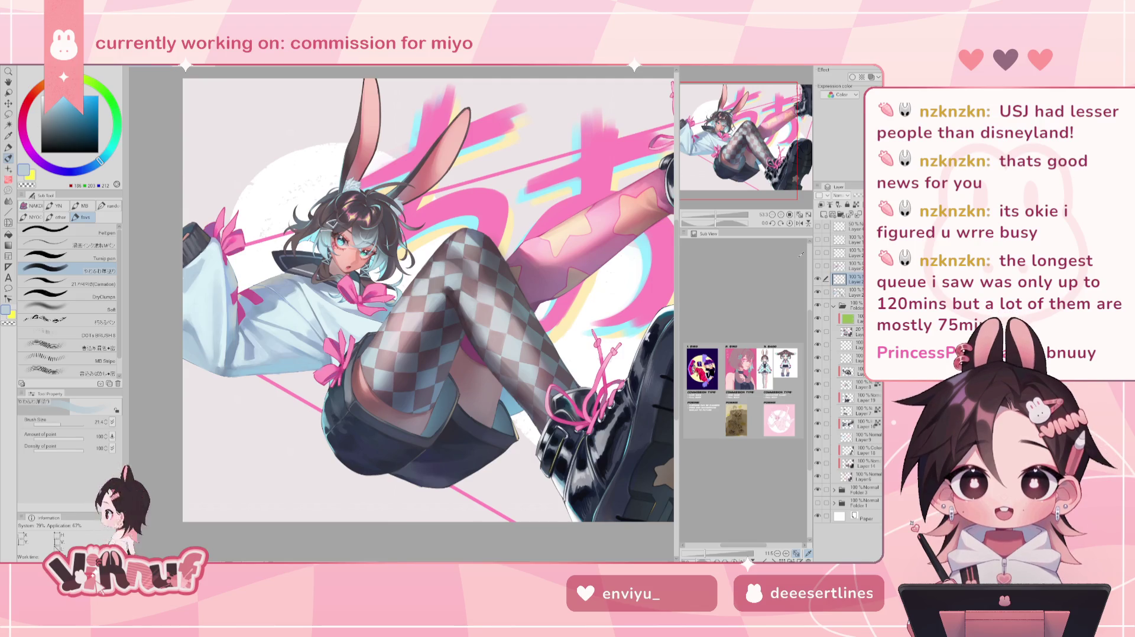
scroll(438, 278, "up", 1)
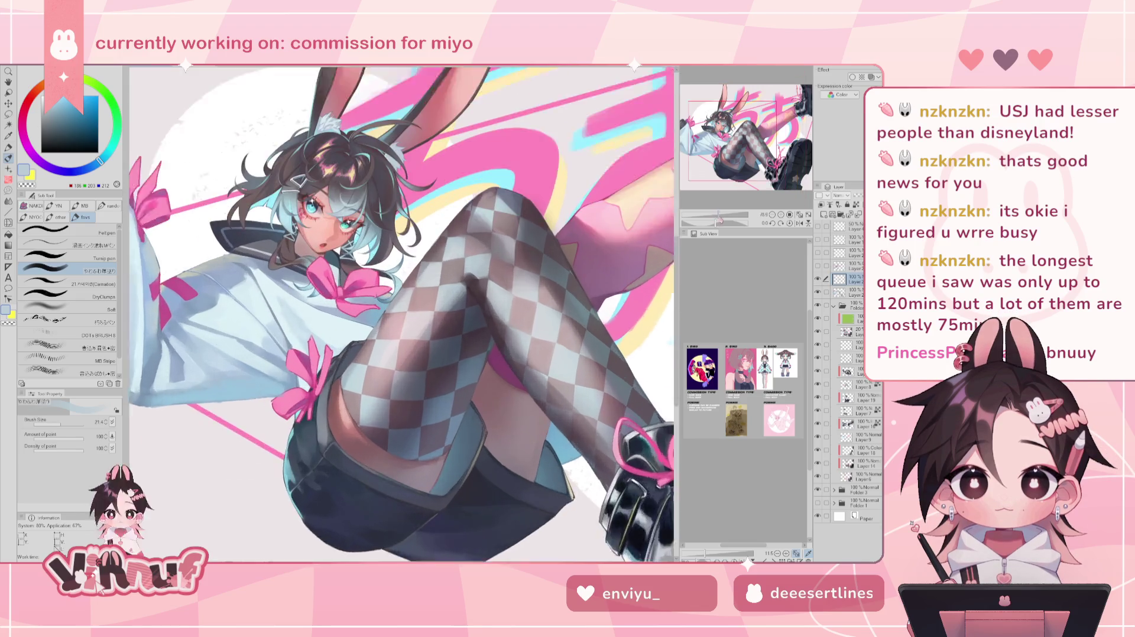
scroll(437, 278, "up", 1)
scroll(437, 278, "up", 2)
left_click(440, 285, "alt")
left_click(447, 268, "alt")
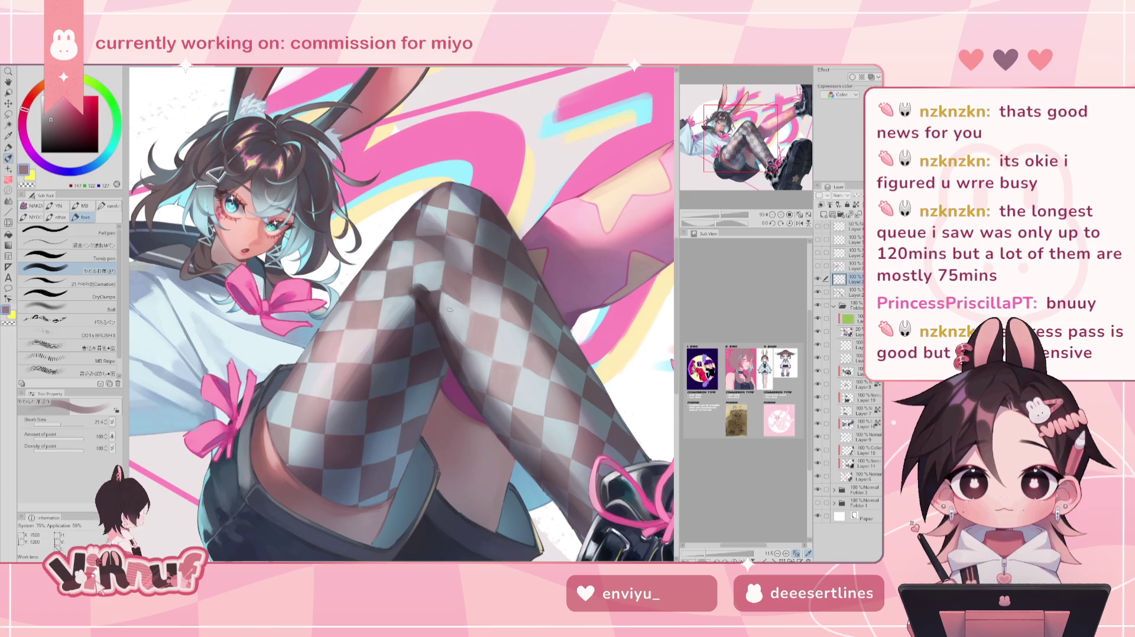
left_click(442, 299, "alt")
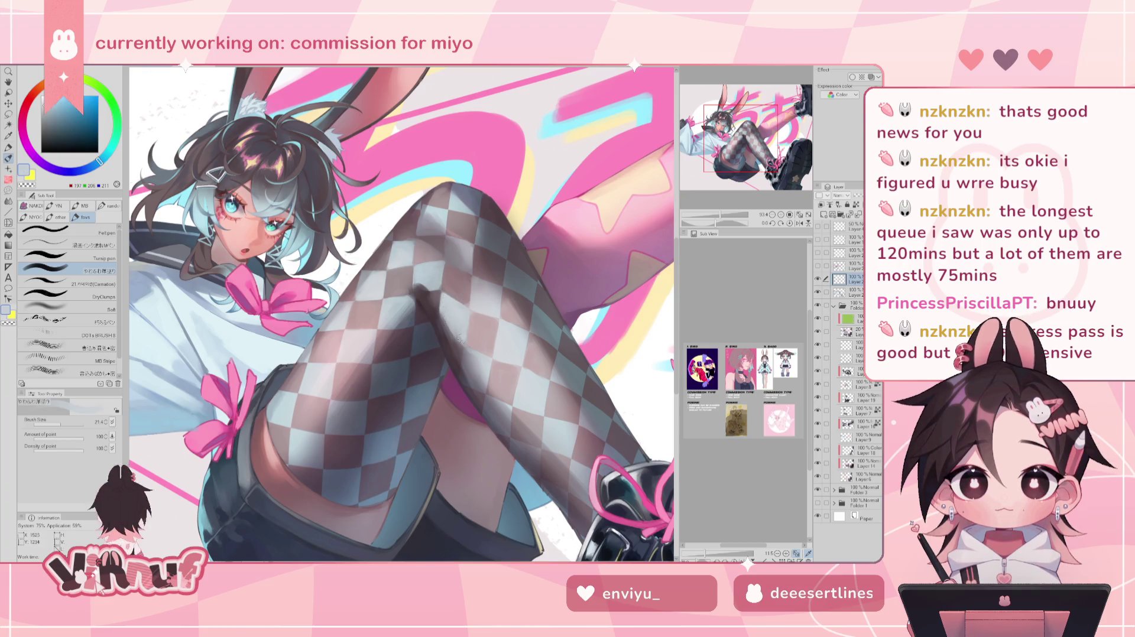
left_click_drag(467, 349, 458, 330)
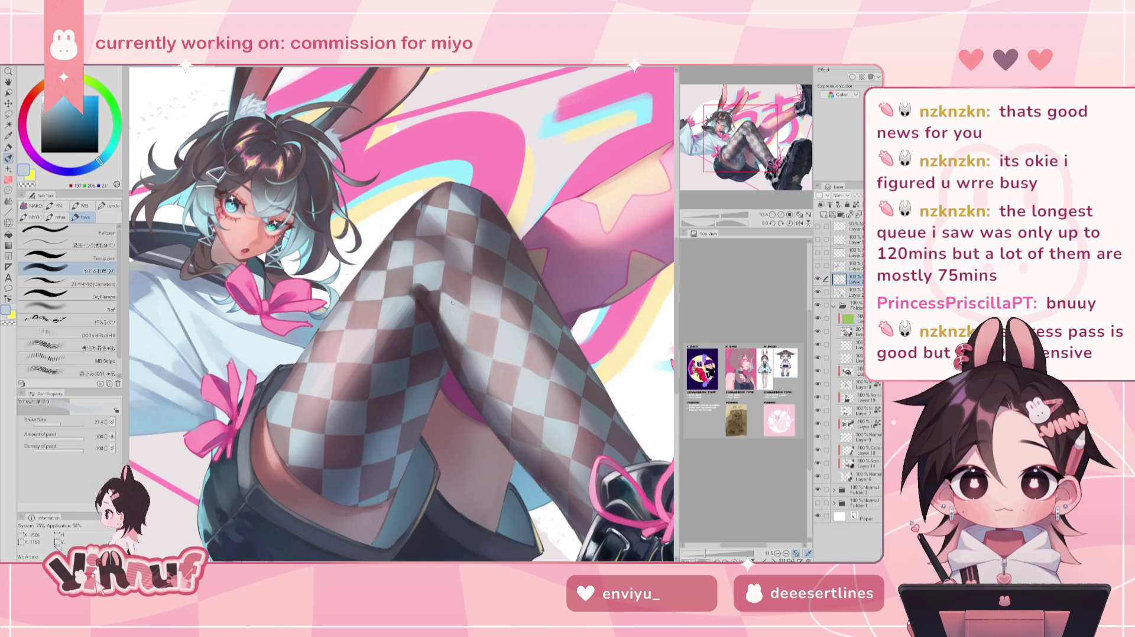
Refine the squares with light teal, light blue, mauve and dark mauve, ending on pinkish-brown.
left_click(460, 335, "alt")
left_click(465, 304, "alt")
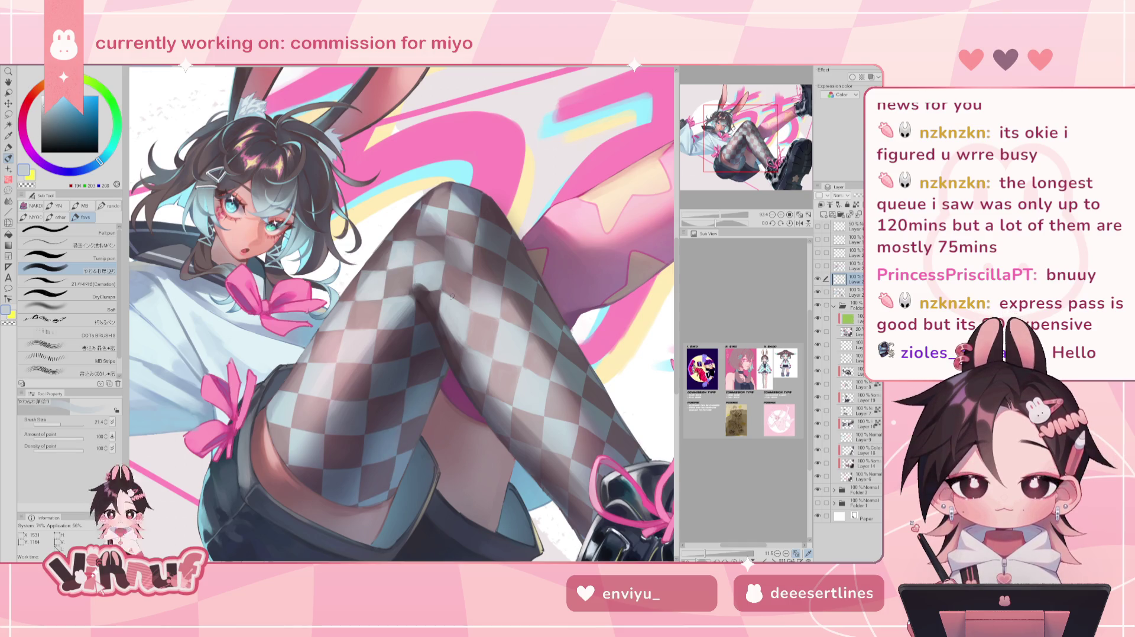
left_click(457, 288, "alt")
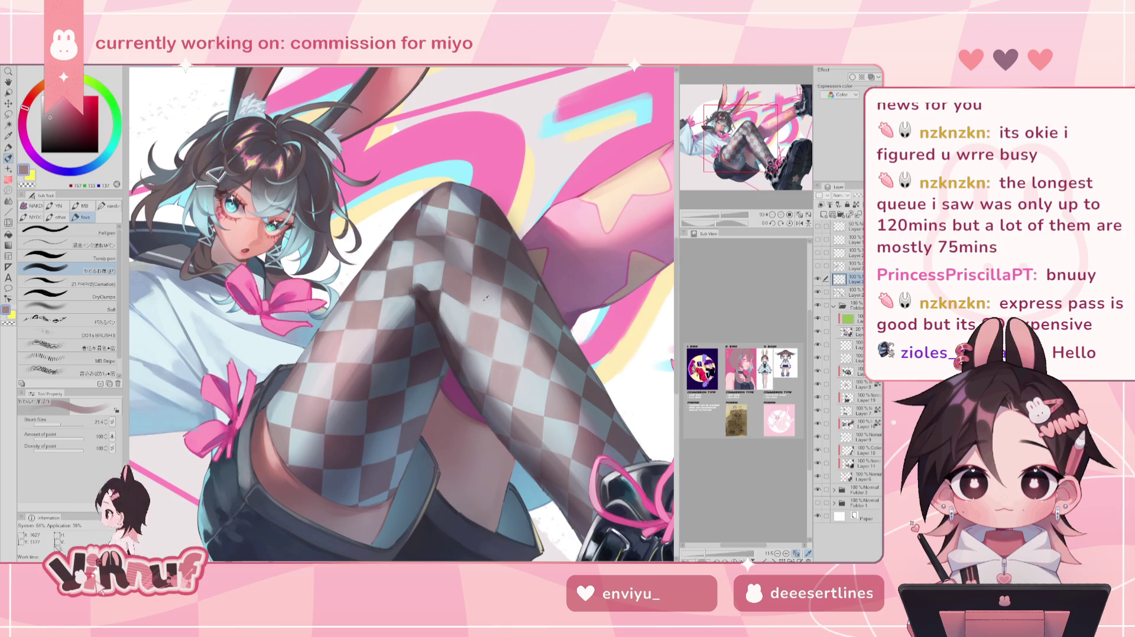
left_click(476, 319, "alt")
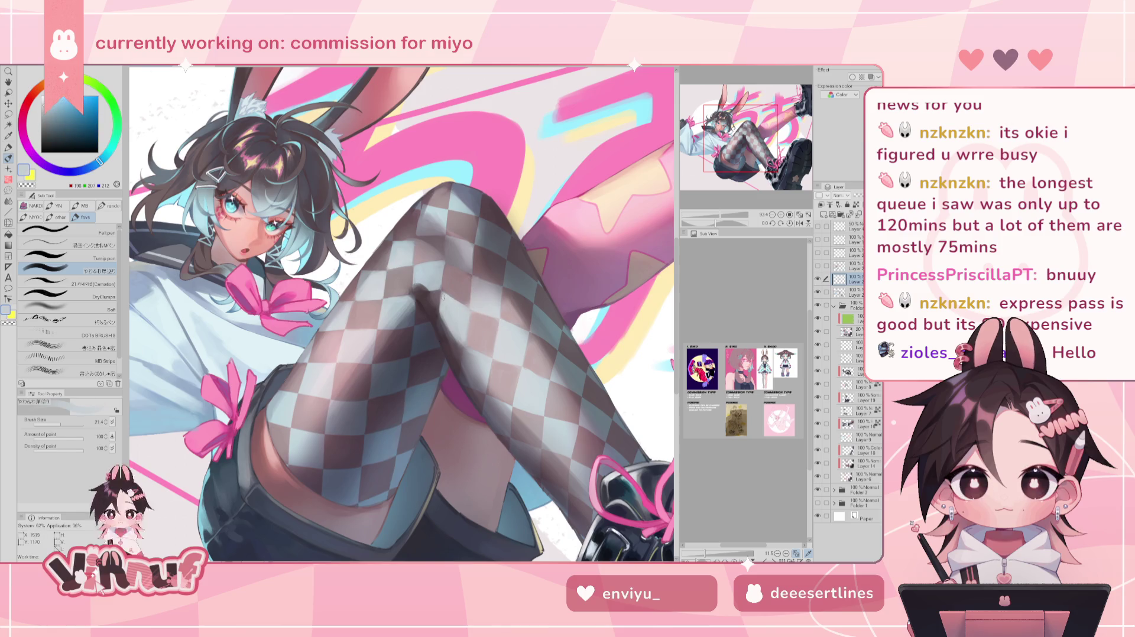
left_click(473, 325, "alt")
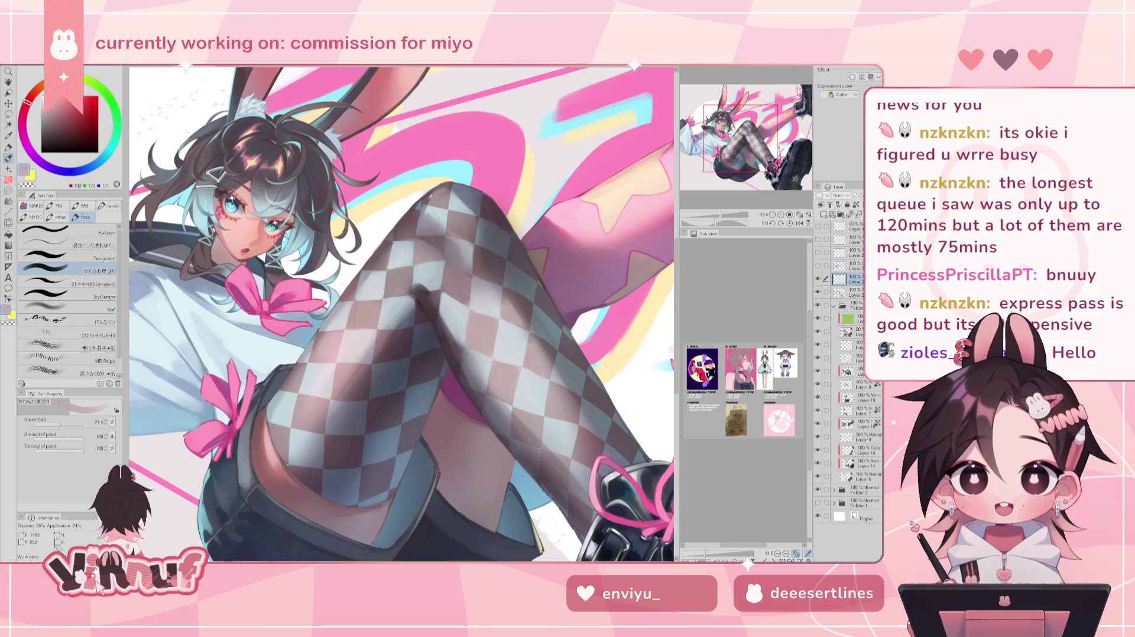
left_click(417, 218, "alt")
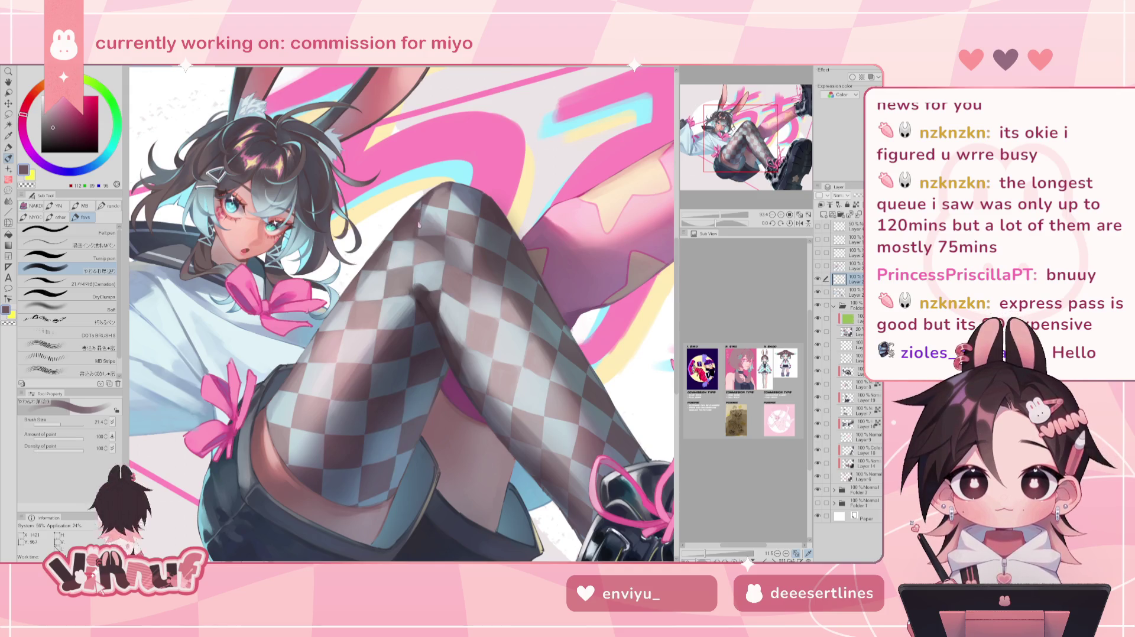
left_click(413, 228, "alt")
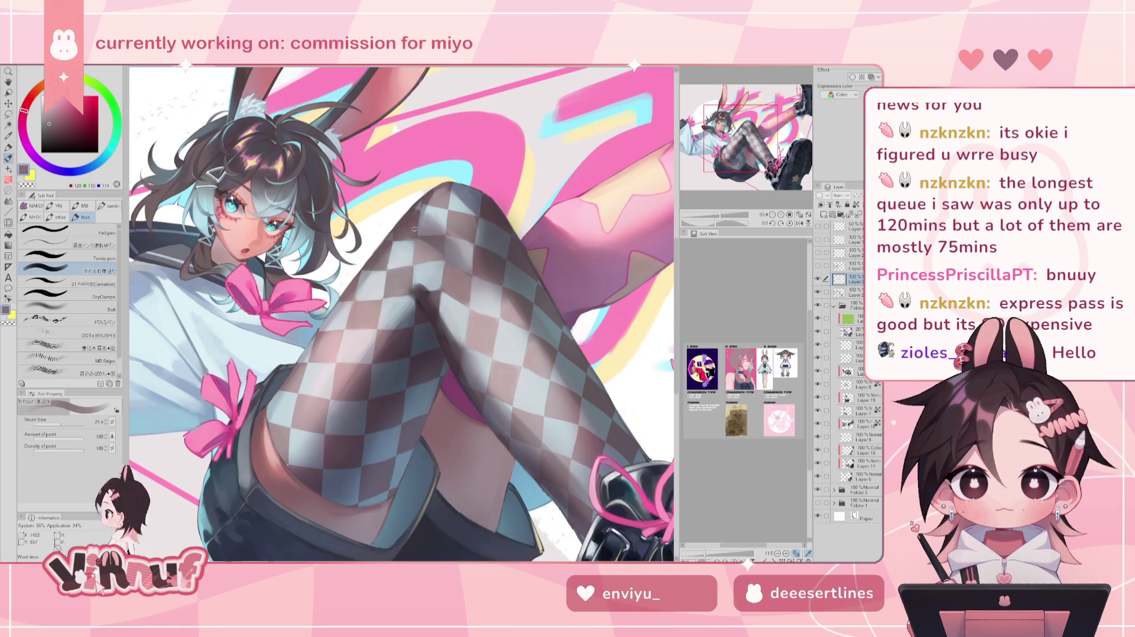
Shade the stocking with light blue, cool grey, grey-pink and mauve tones, checking it mirrored.
left_click(395, 239, "alt")
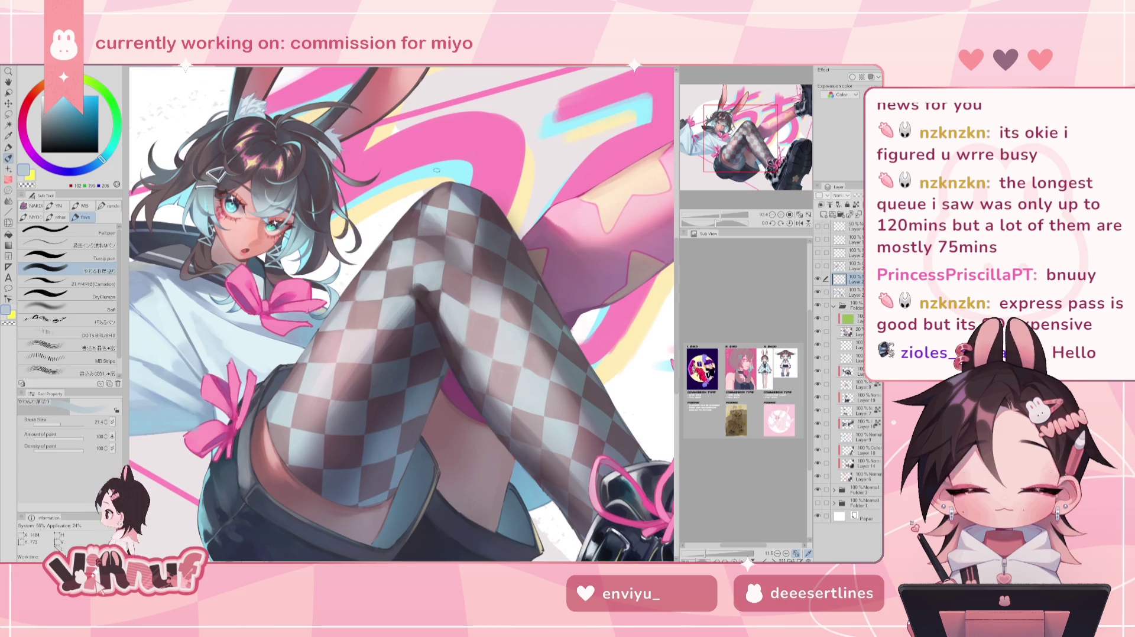
left_click(433, 217, "alt")
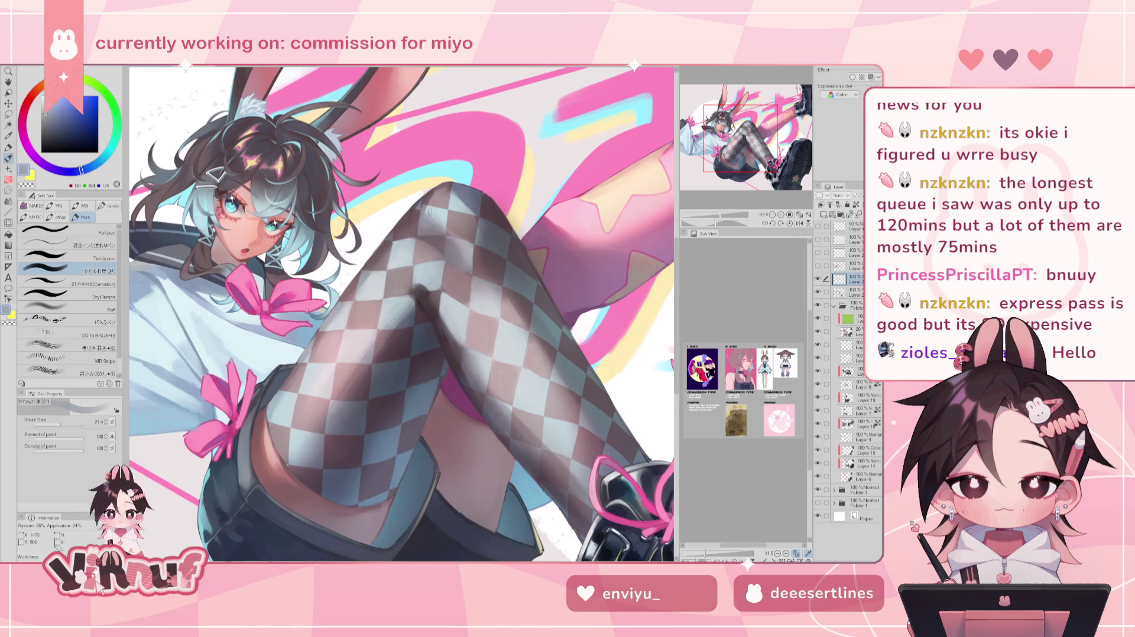
left_click(450, 189, "alt")
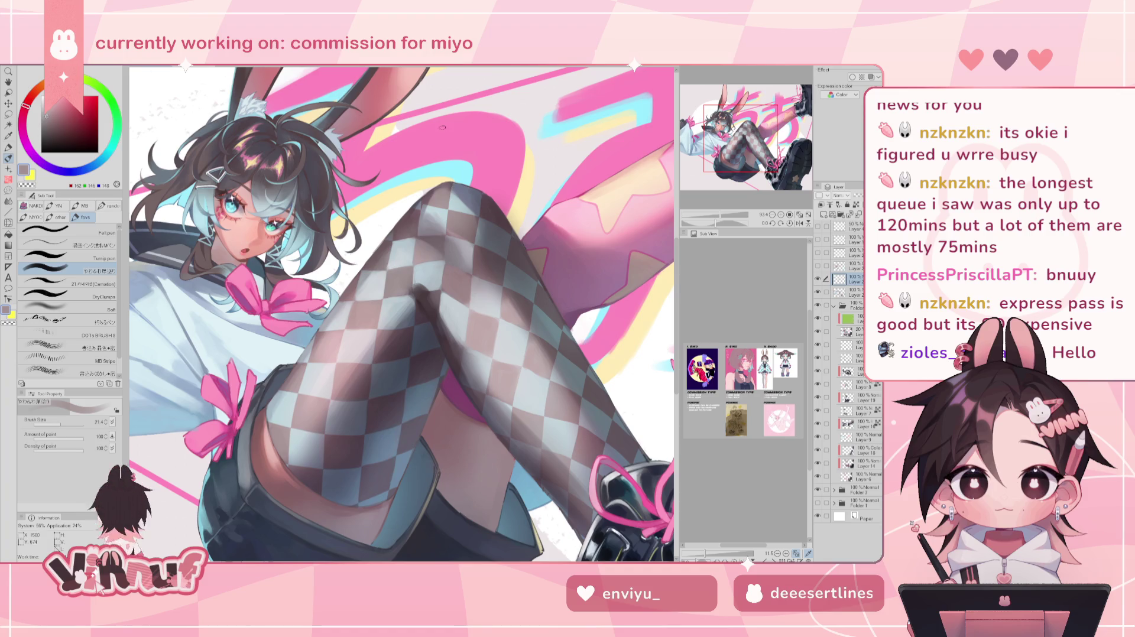
left_click(453, 233, "alt")
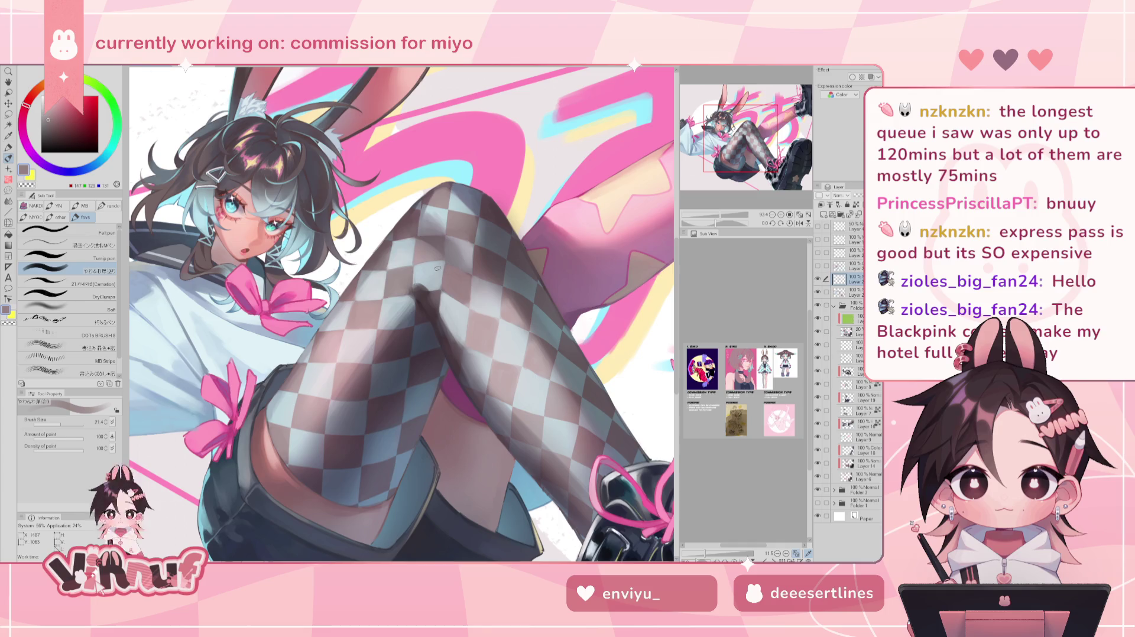
left_click(444, 274, "alt")
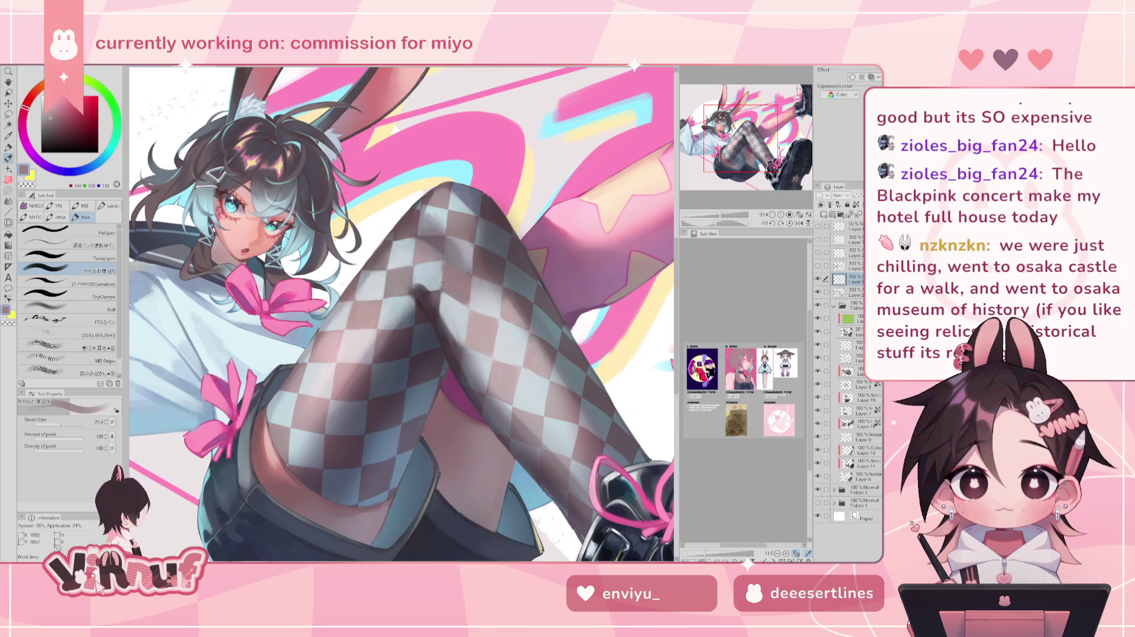
left_click(420, 259, "alt")
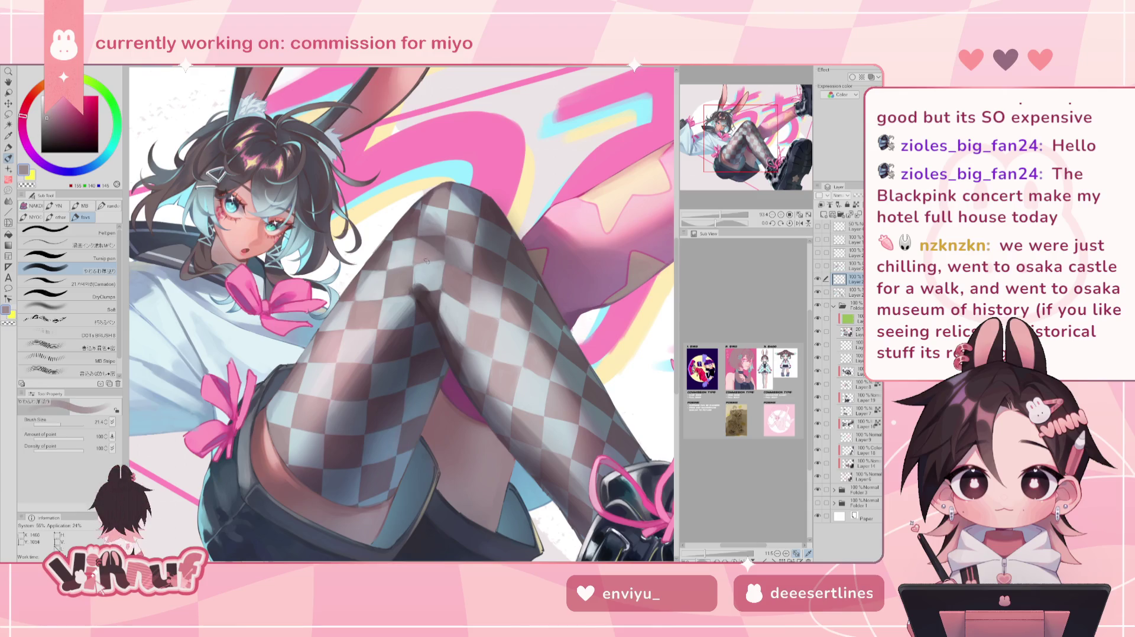
key("h")
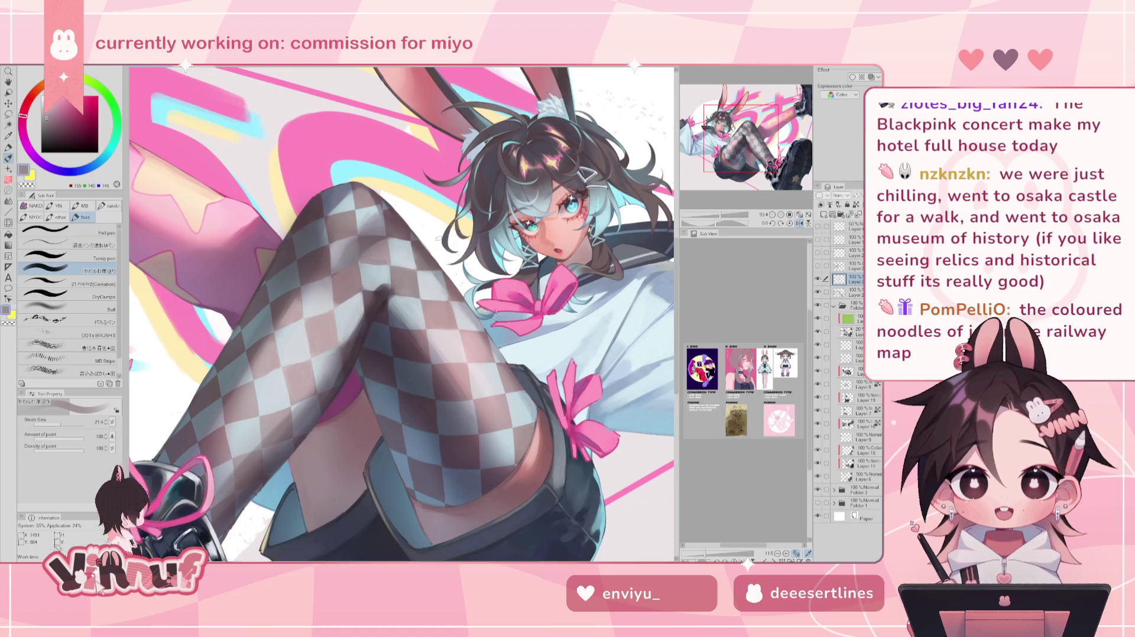
left_click(365, 262, "alt")
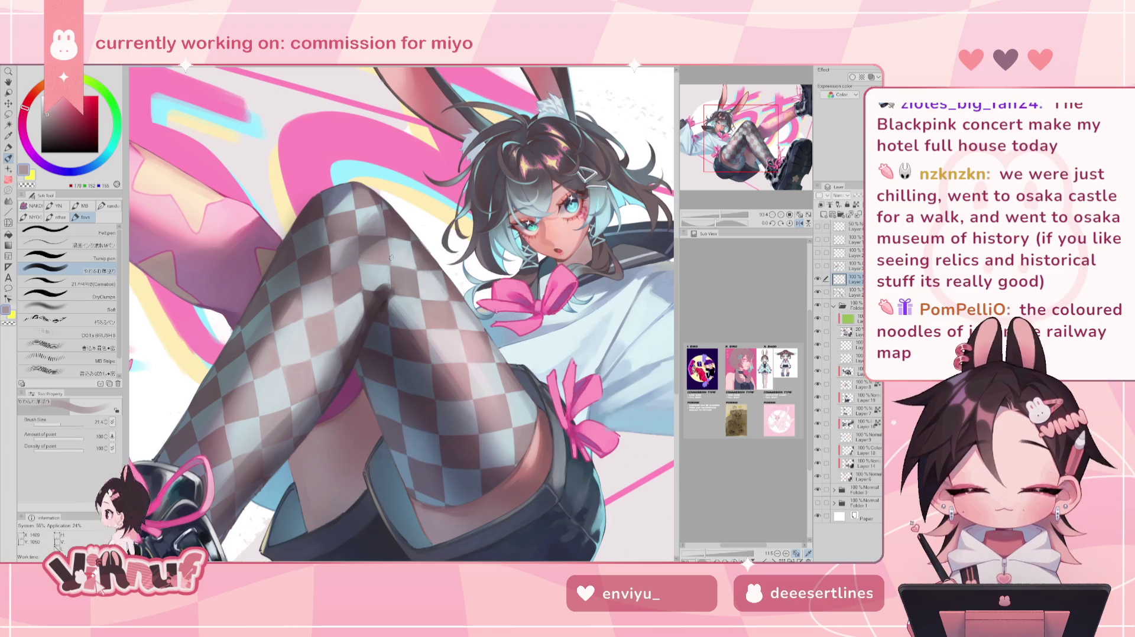
key("h")
Deepen shading with dark, greyish and reddish mauves from the tights, finishing with light grey-blue.
left_click(452, 251, "alt")
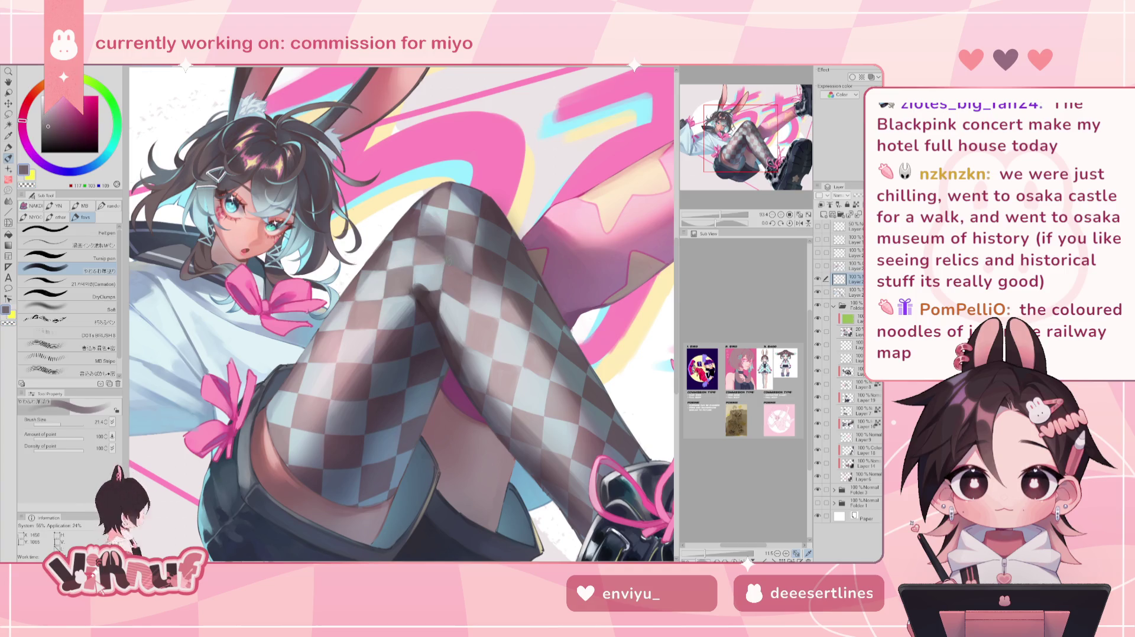
left_click(449, 262, "alt")
left_click(444, 261, "alt")
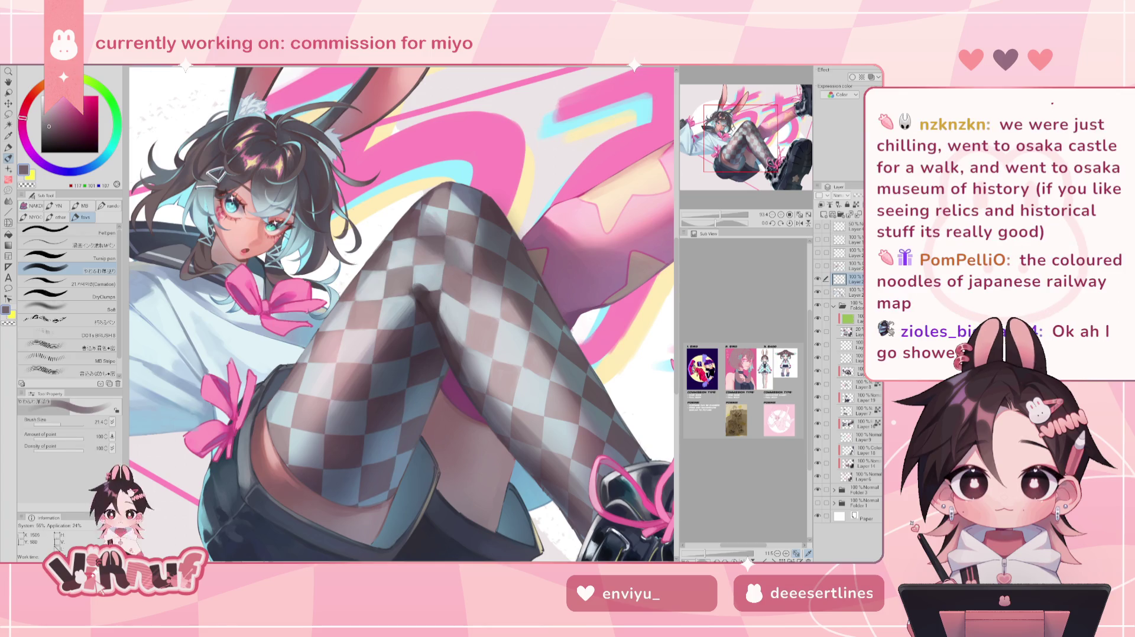
left_click(455, 249, "alt")
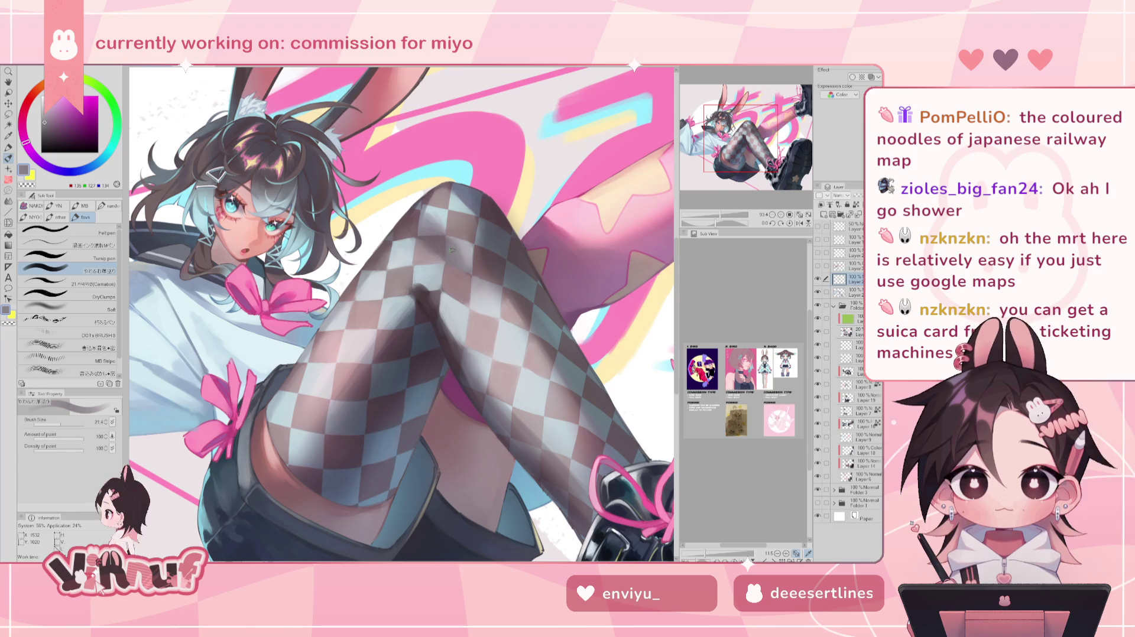
left_click(447, 237, "alt")
left_click(444, 263, "alt")
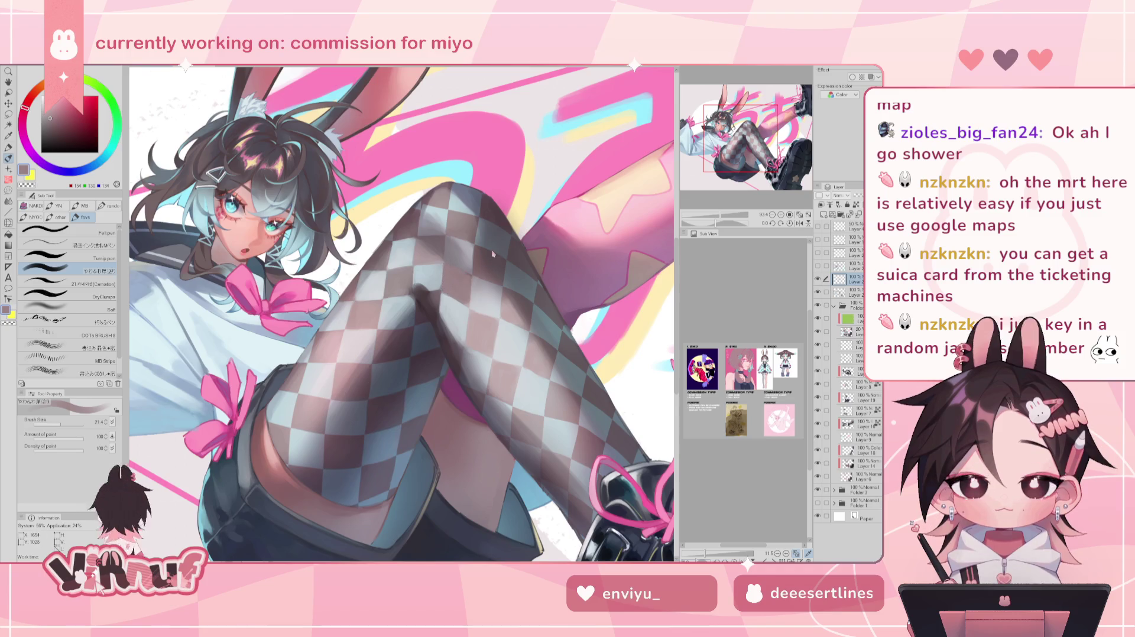
left_click(456, 272, "alt")
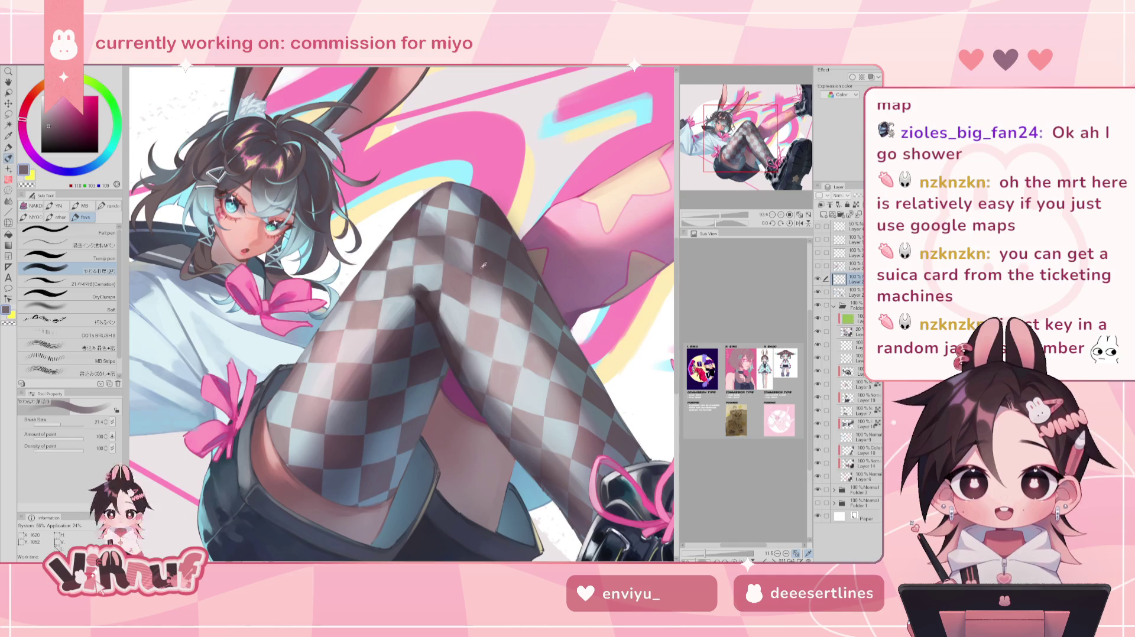
left_click(473, 250, "alt")
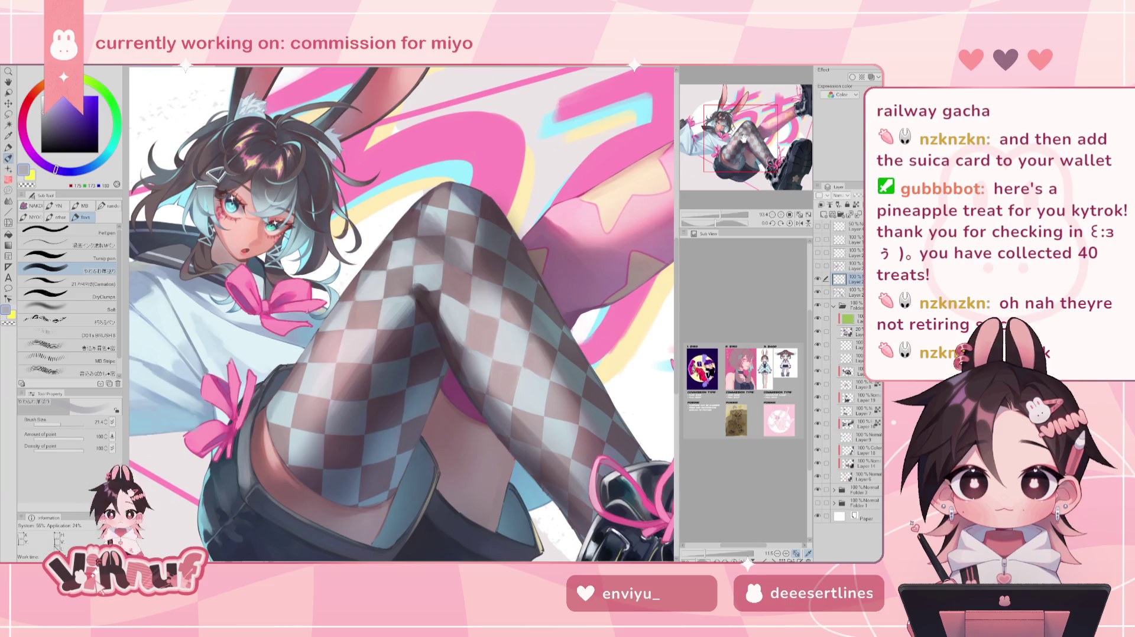
Frame the legs and flip the canvas to check, sampling dark blue-grey and mauve-brown stocking tones.
left_click(745, 142)
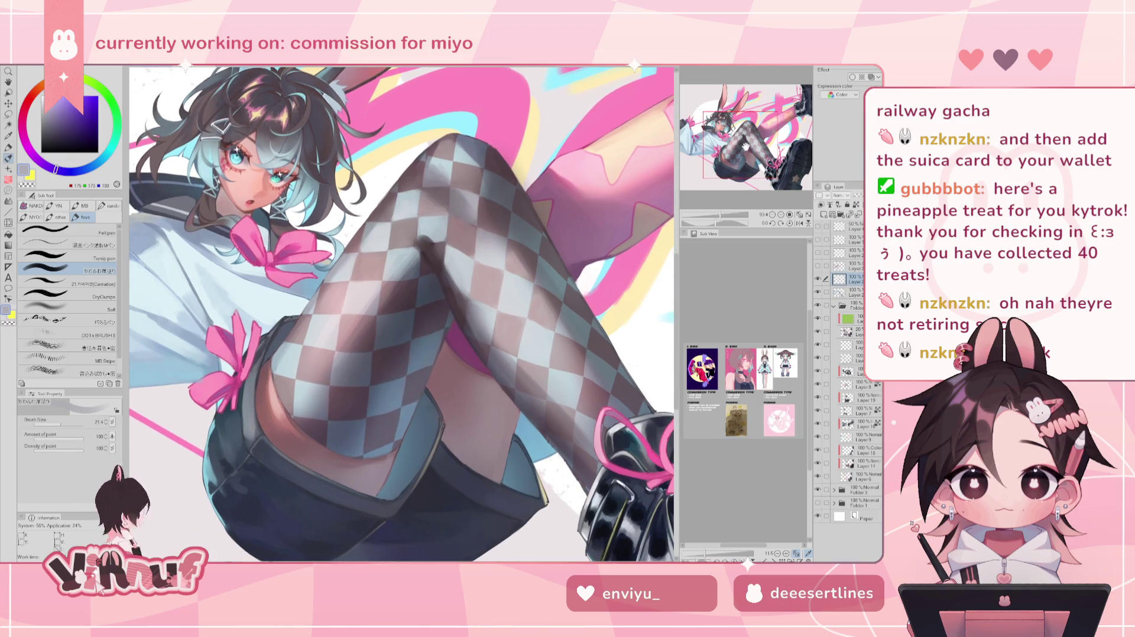
left_click_drag(745, 142, 743, 140)
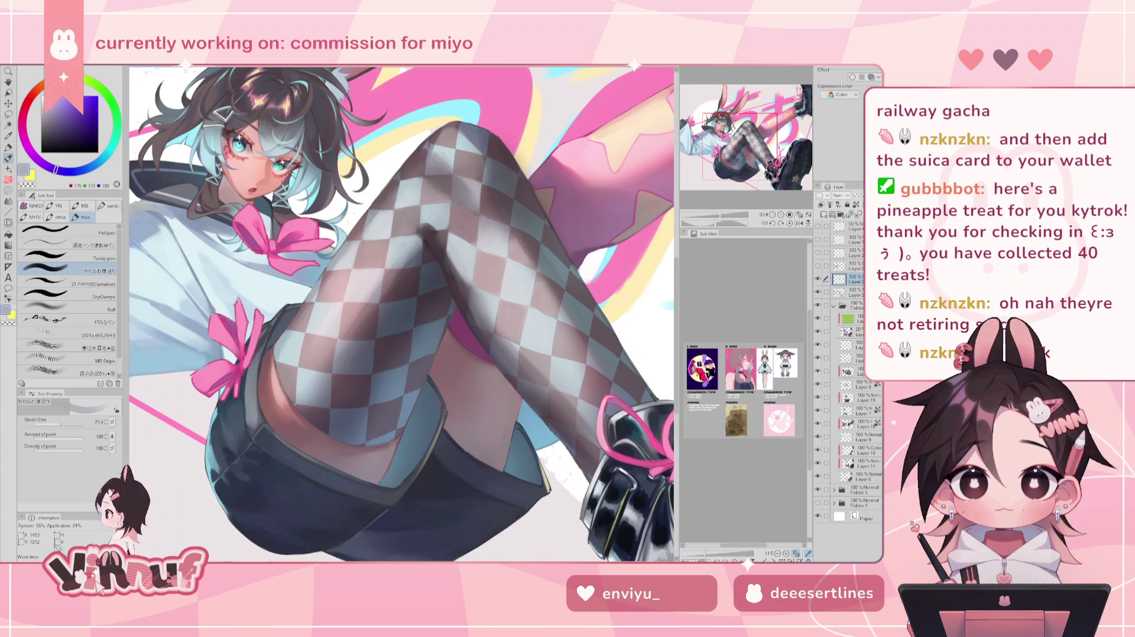
key("h")
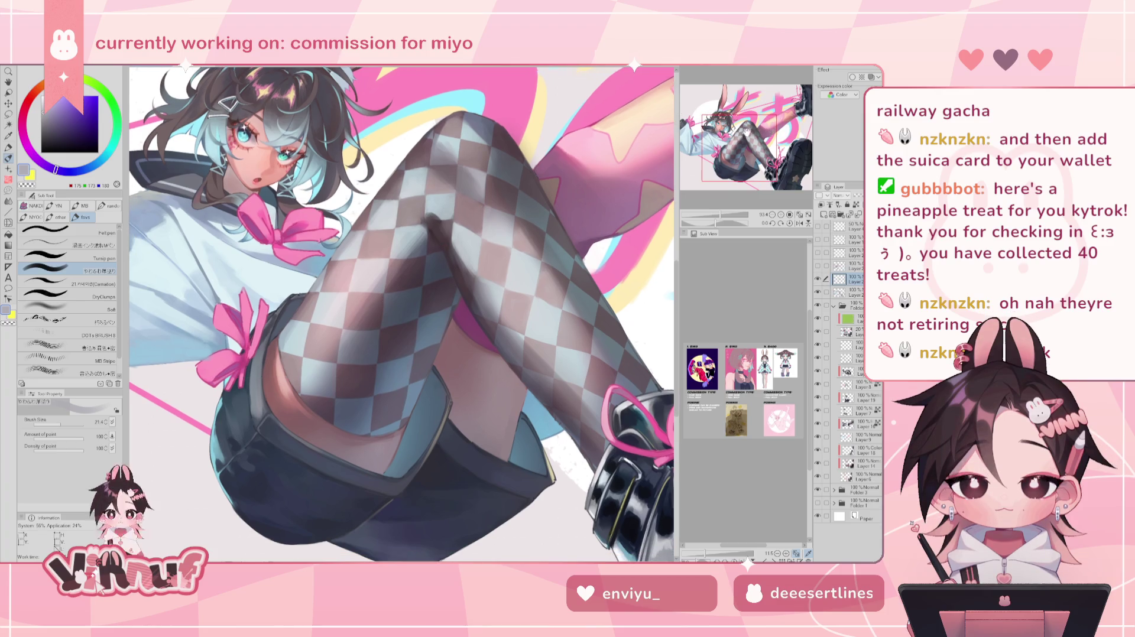
left_click(380, 247, "alt")
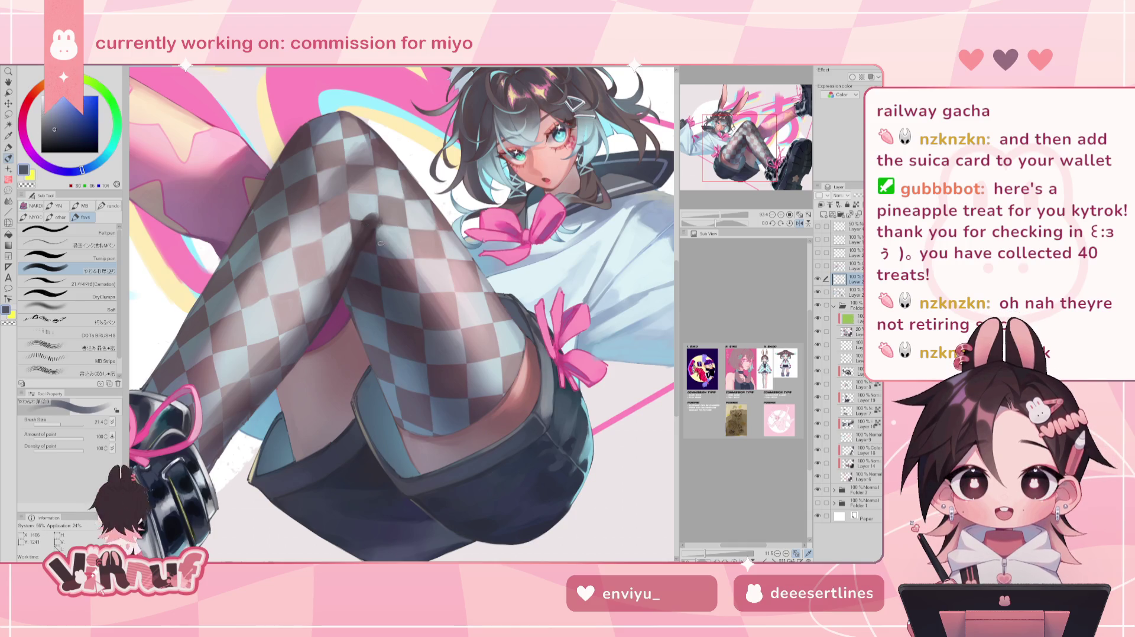
left_click(377, 215, "alt")
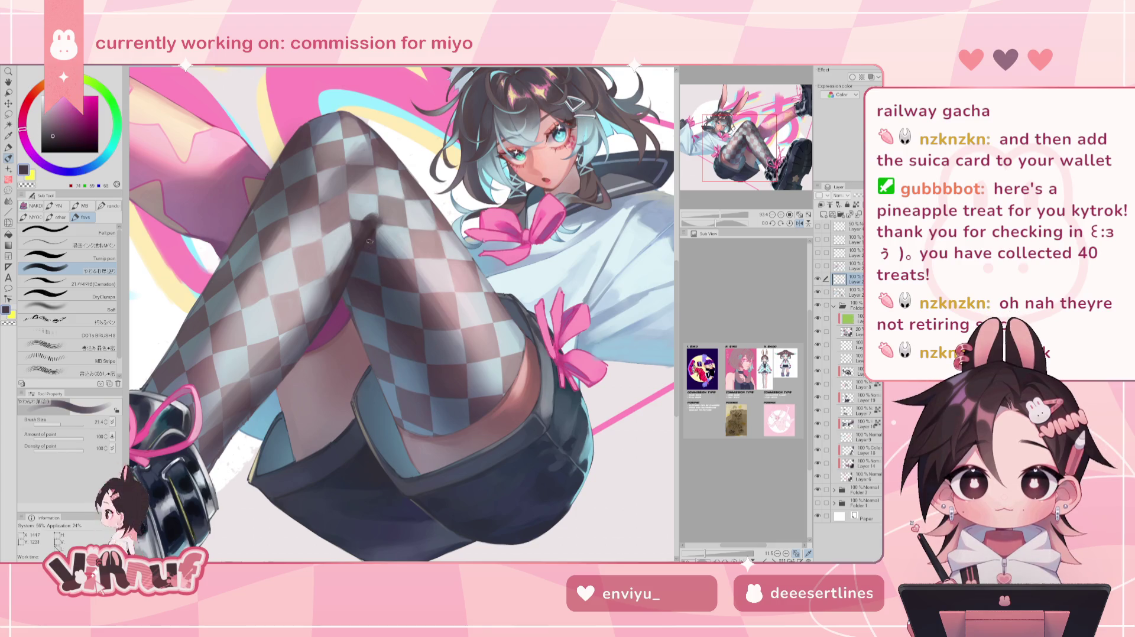
key("h")
Sample mauve and grey-blue stocking tones and shade the stocking's knee in dark brown.
left_click(442, 224, "alt")
left_click(441, 232, "alt")
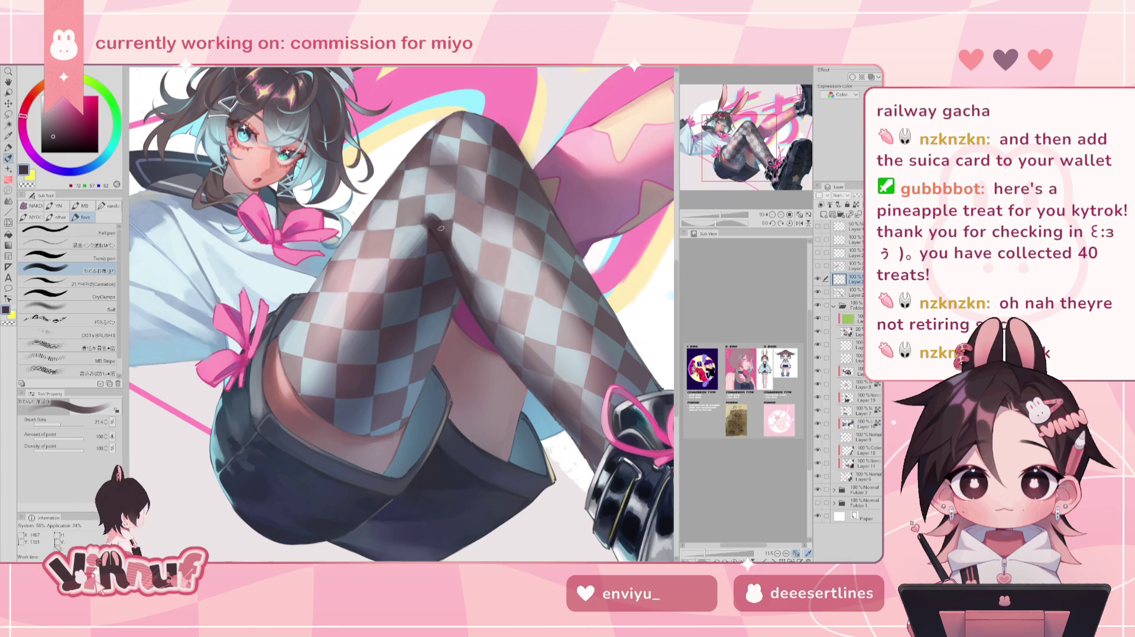
left_click(489, 286, "alt")
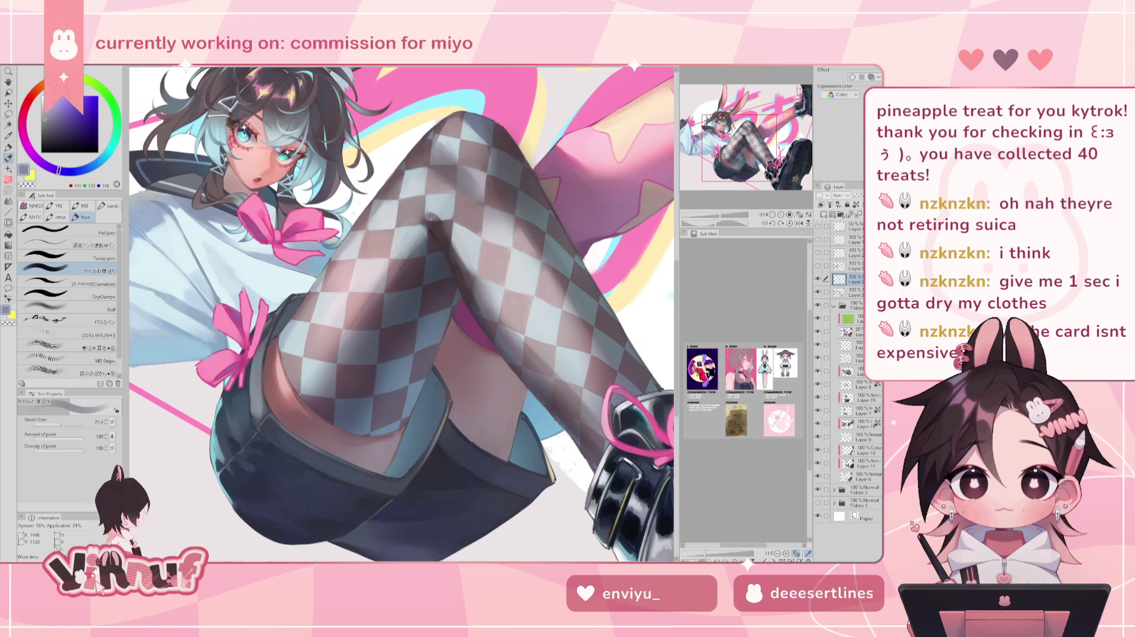
left_click(433, 210, "alt")
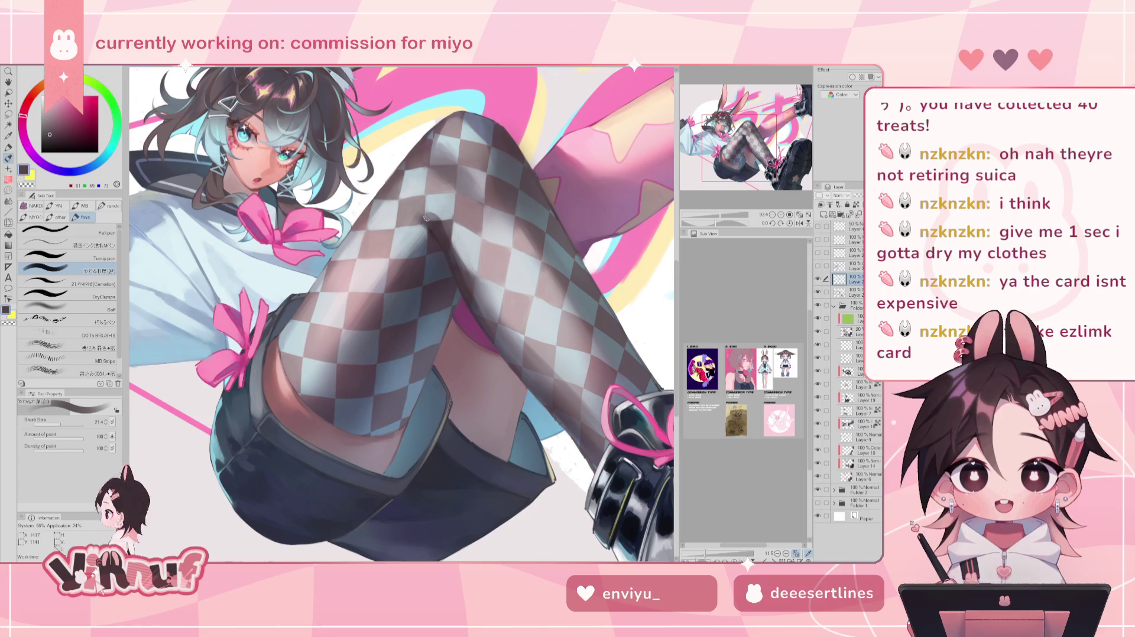
left_click_drag(420, 231, 426, 206)
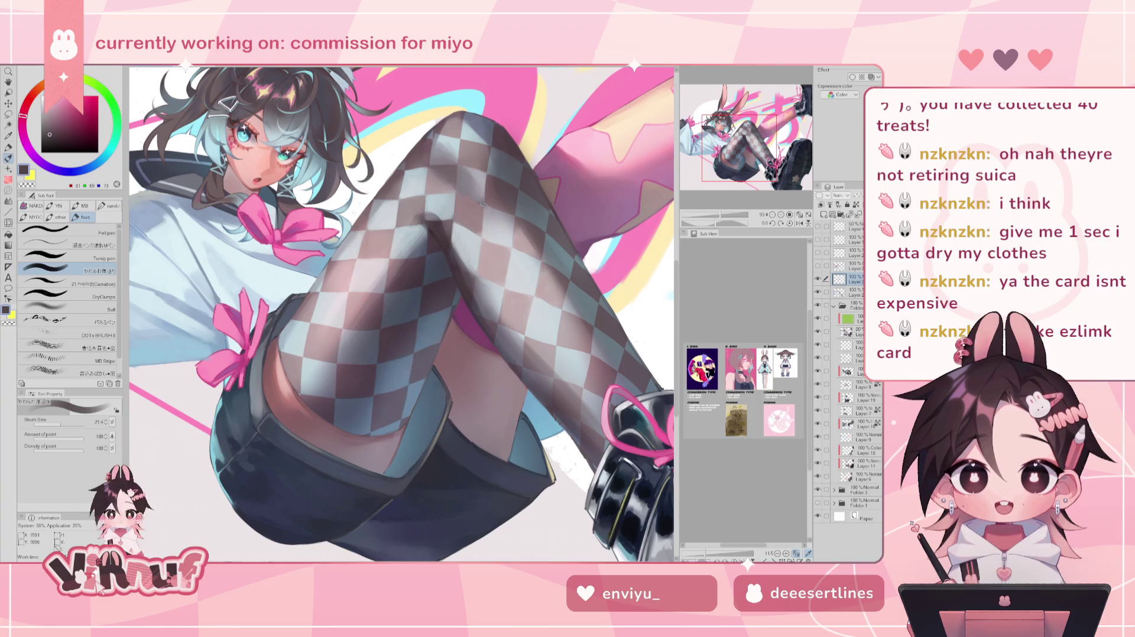
Flip the canvas to check the shading while picking grey-purple and grey-blue stocking shades.
left_click(438, 217, "alt")
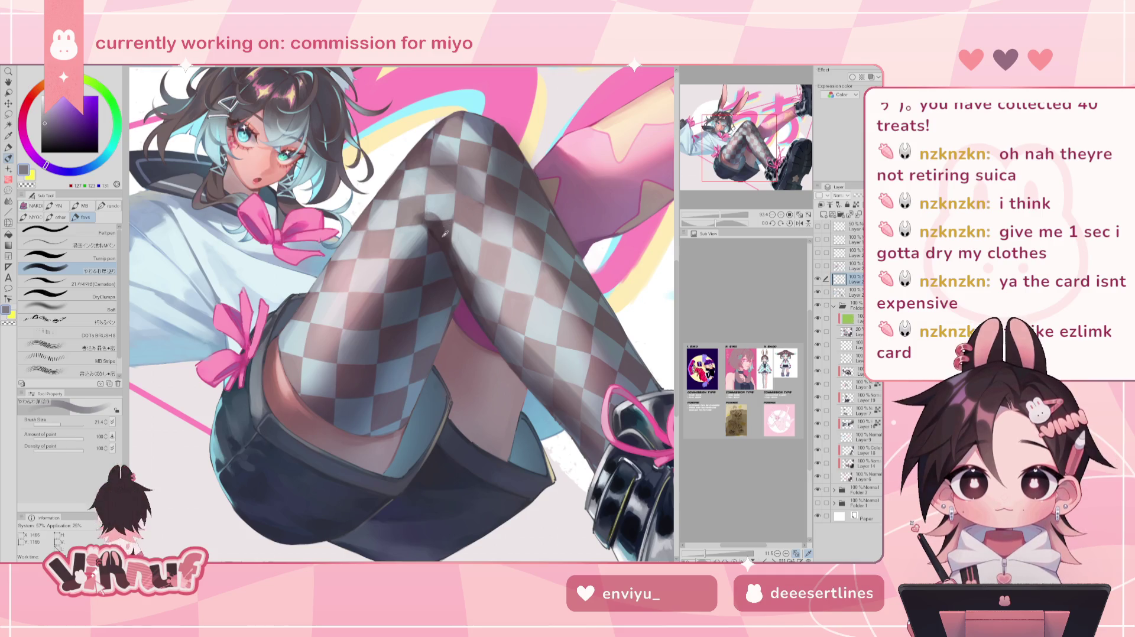
key("h")
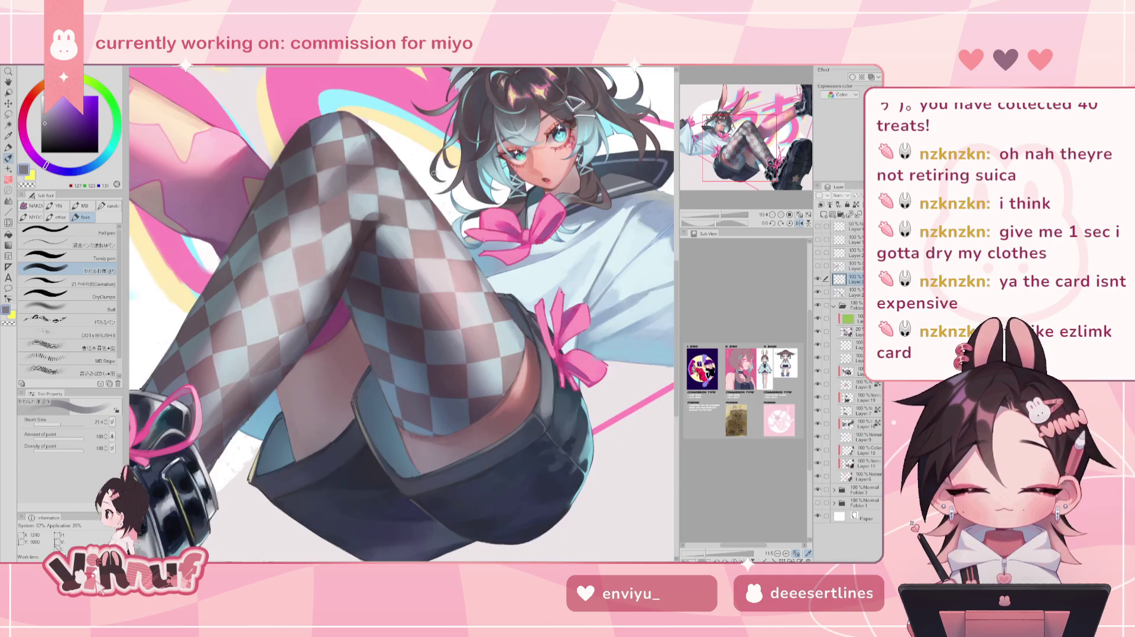
left_click(379, 222, "alt")
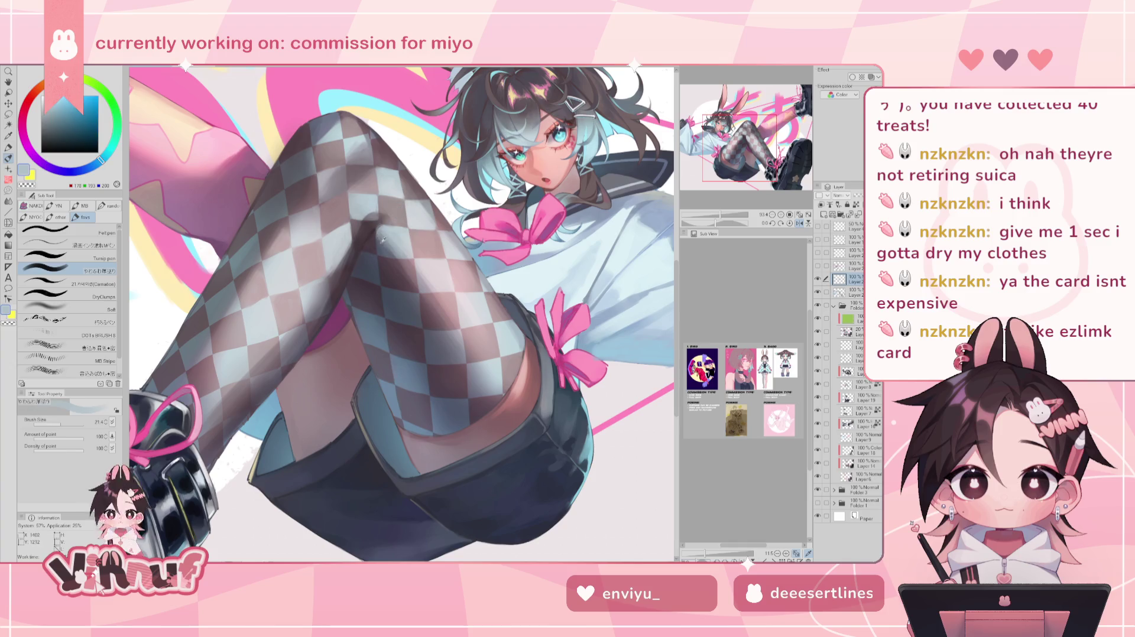
left_click(381, 237, "alt")
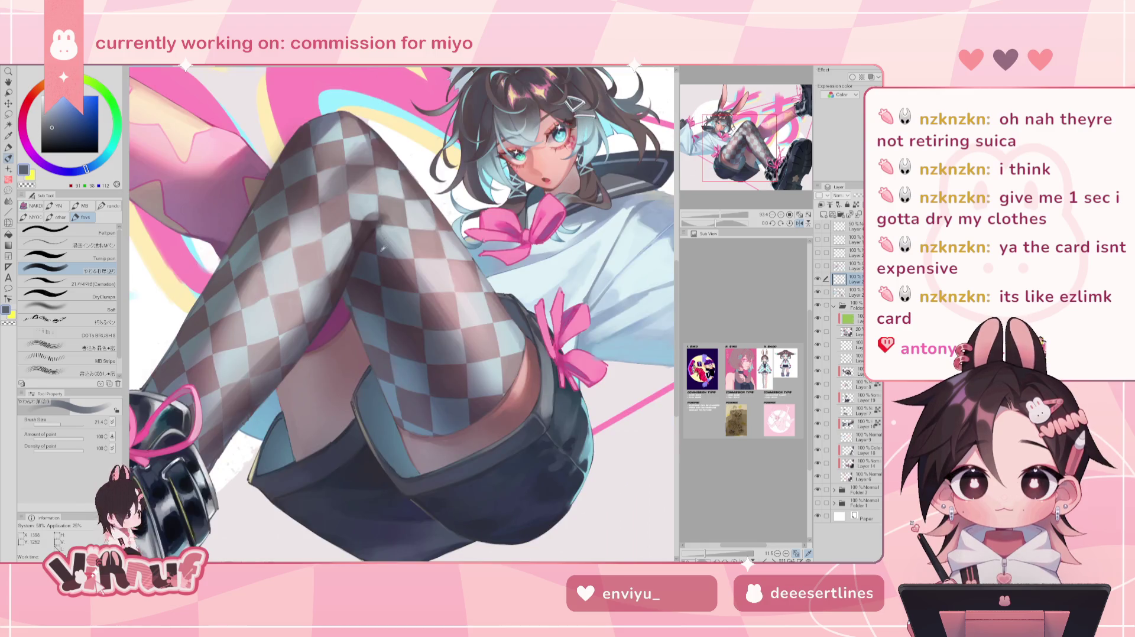
left_click(376, 235, "alt")
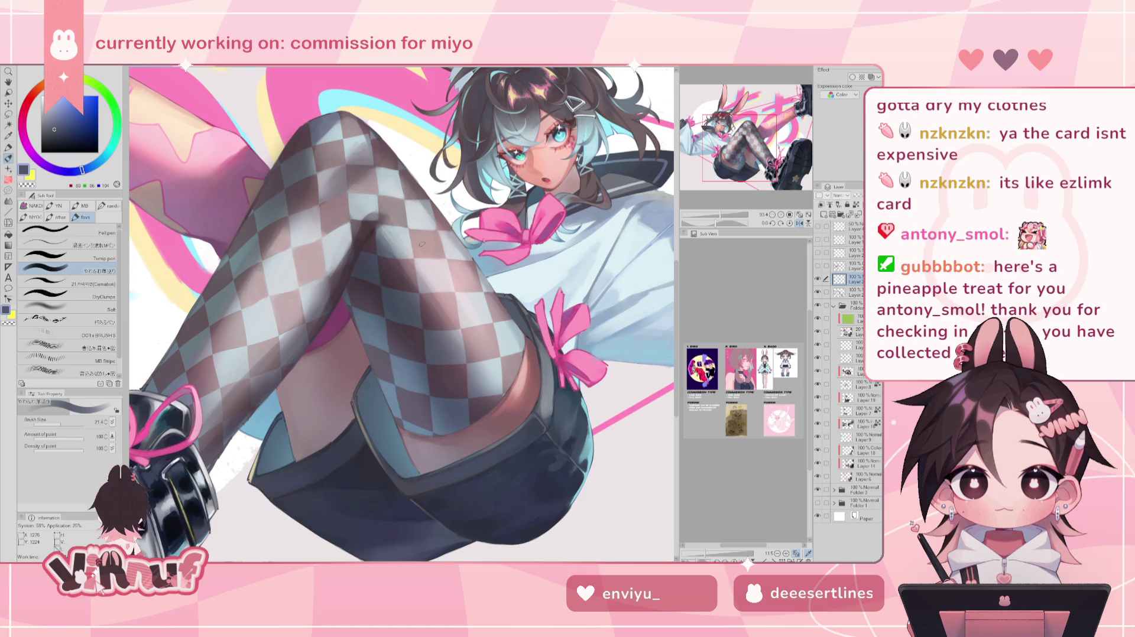
key("h")
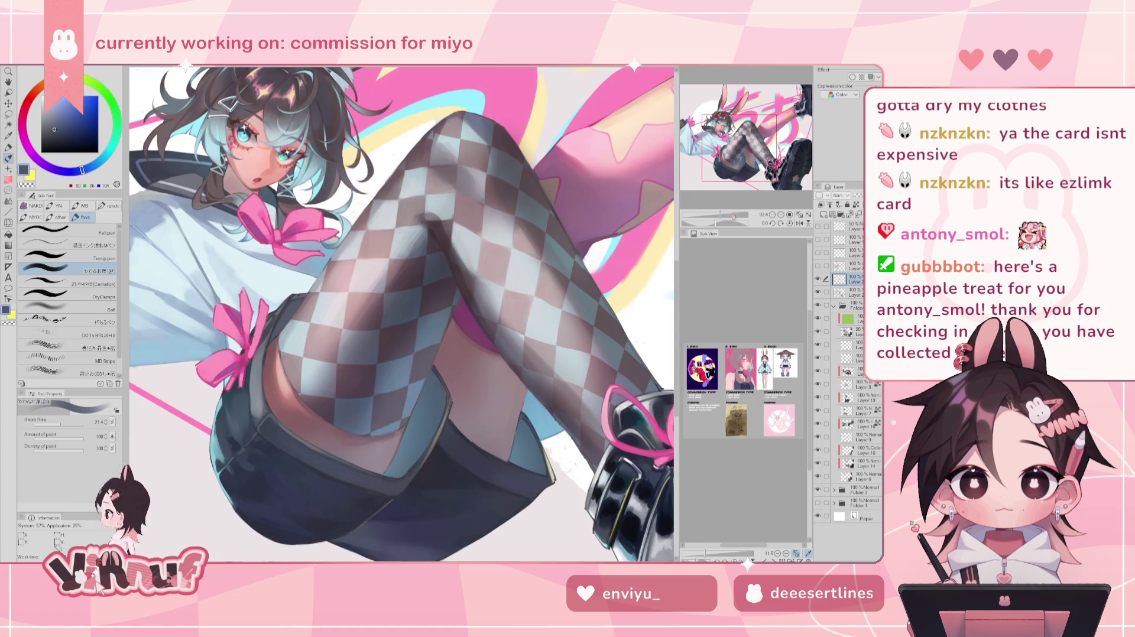
scroll(722, 189, "down", 3)
scroll(721, 190, "up", 3)
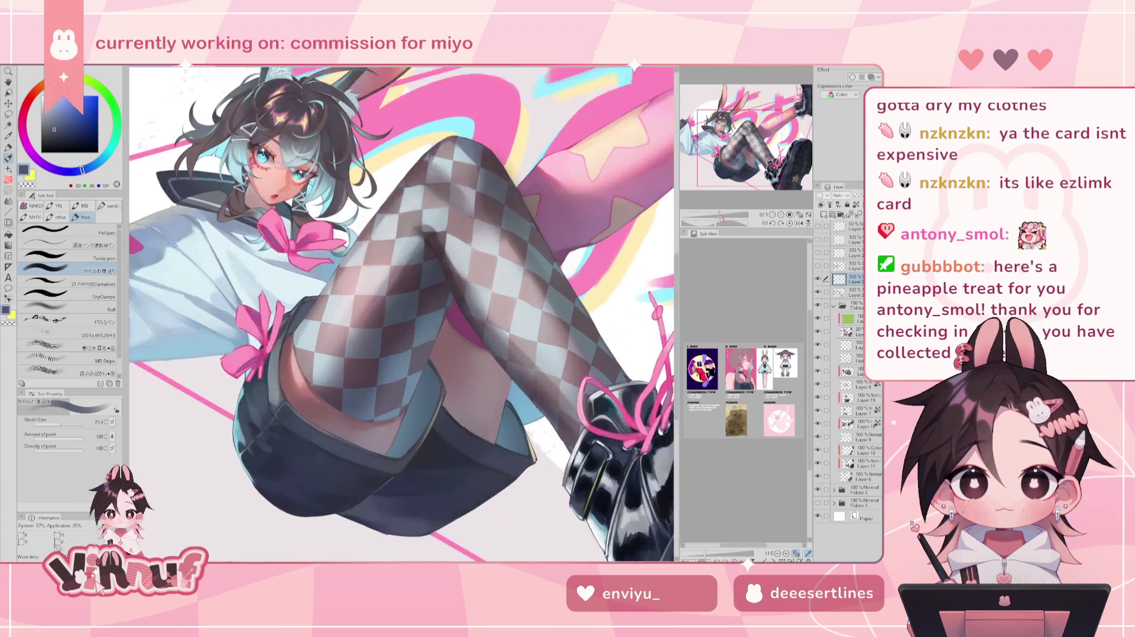
Paint stocking shading with sampled grey-blue, light lavender grey and dark mauve tones.
left_click(414, 245, "alt")
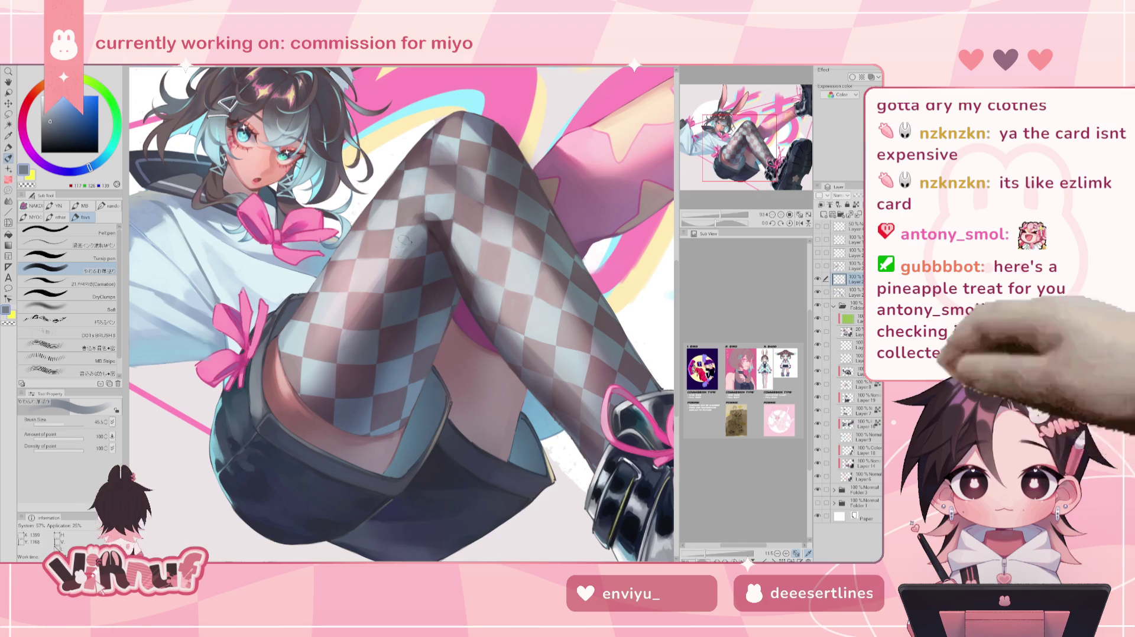
left_click(417, 242, "alt")
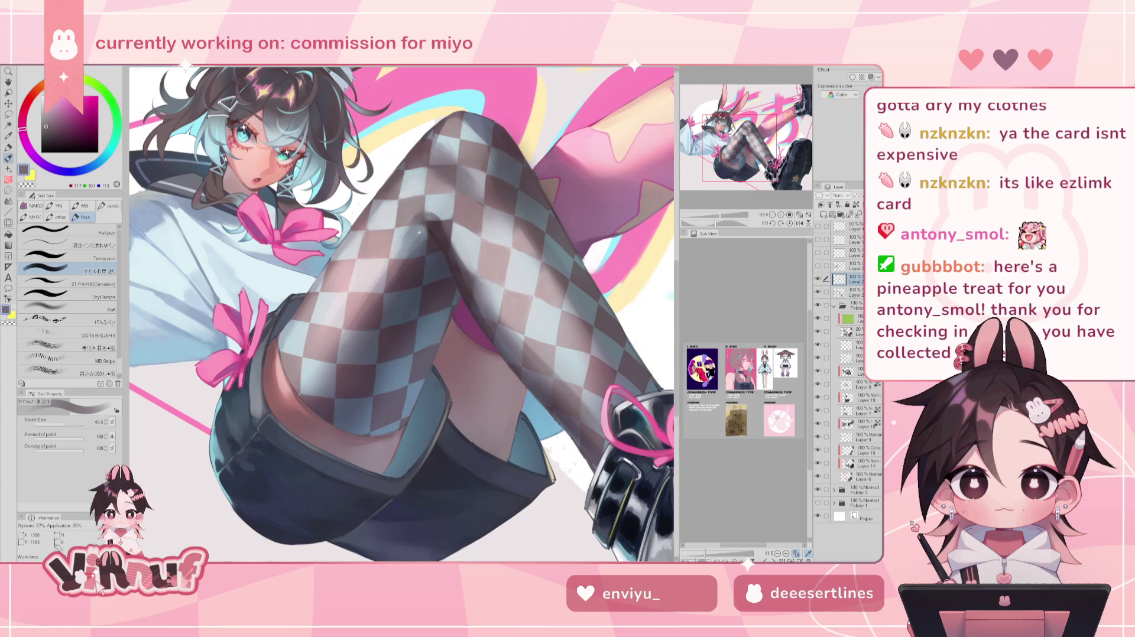
left_click(416, 227, "alt")
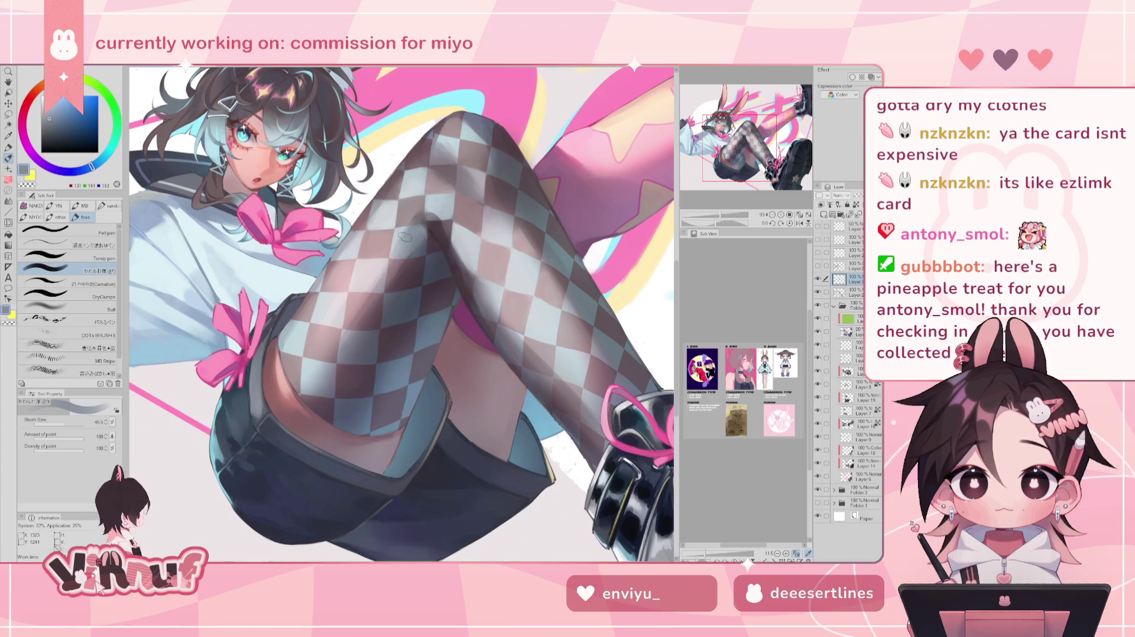
left_click(390, 258, "alt")
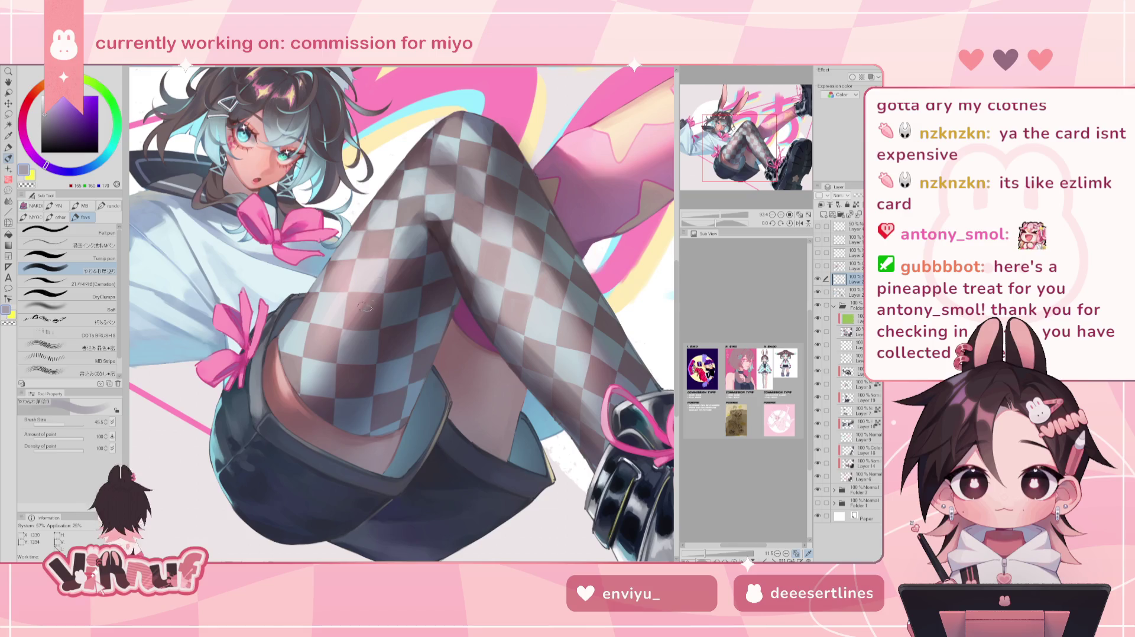
left_click(395, 274, "alt")
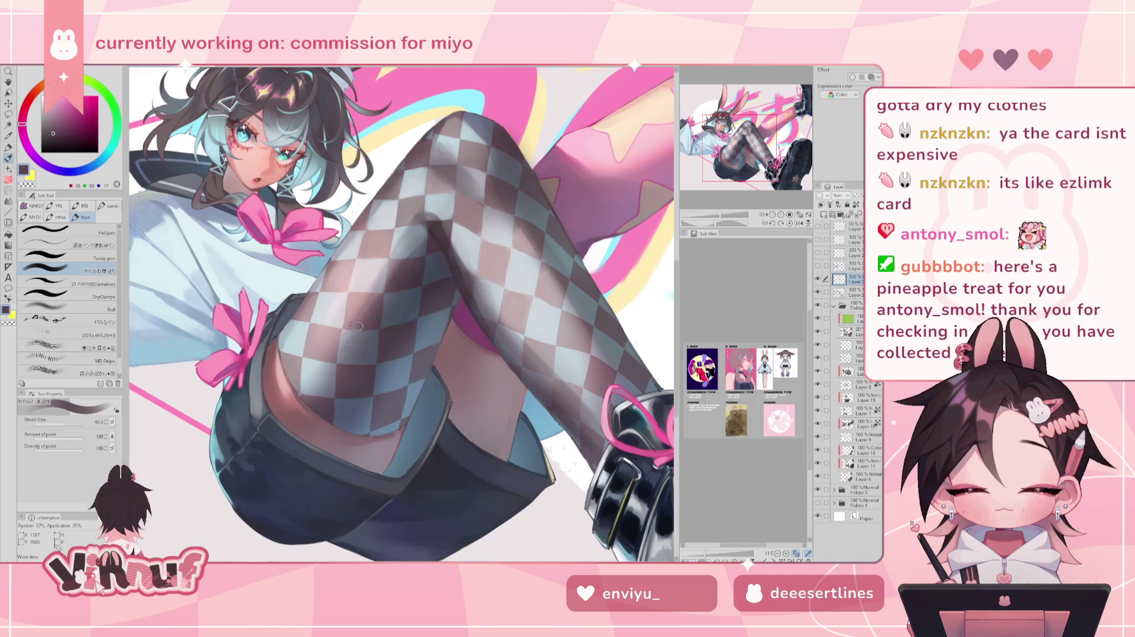
left_click(404, 262, "alt")
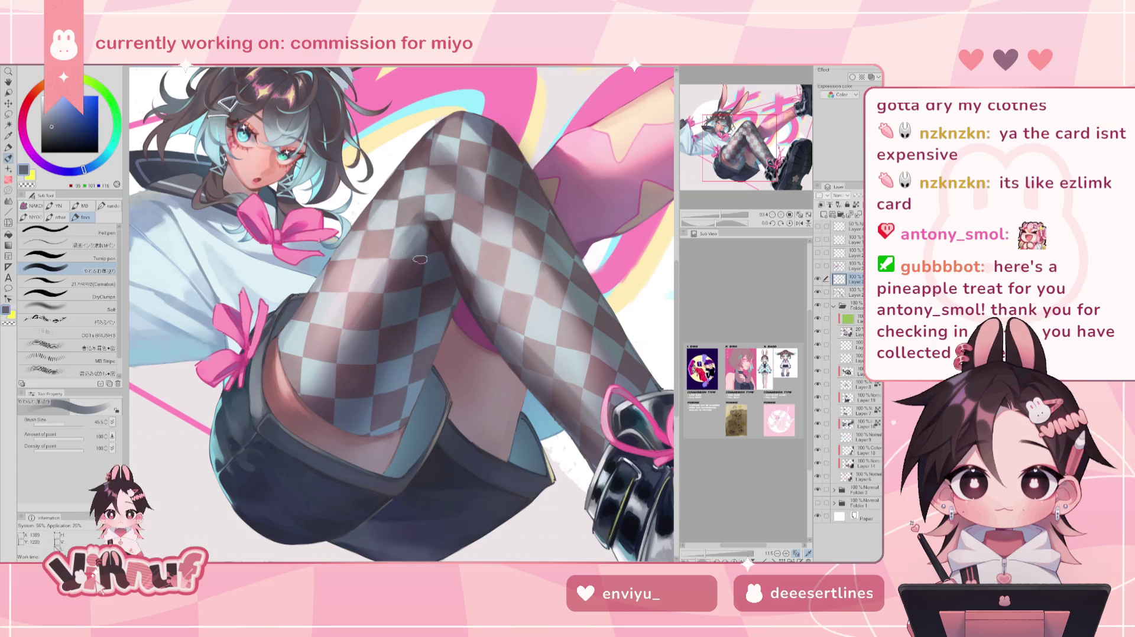
key("h")
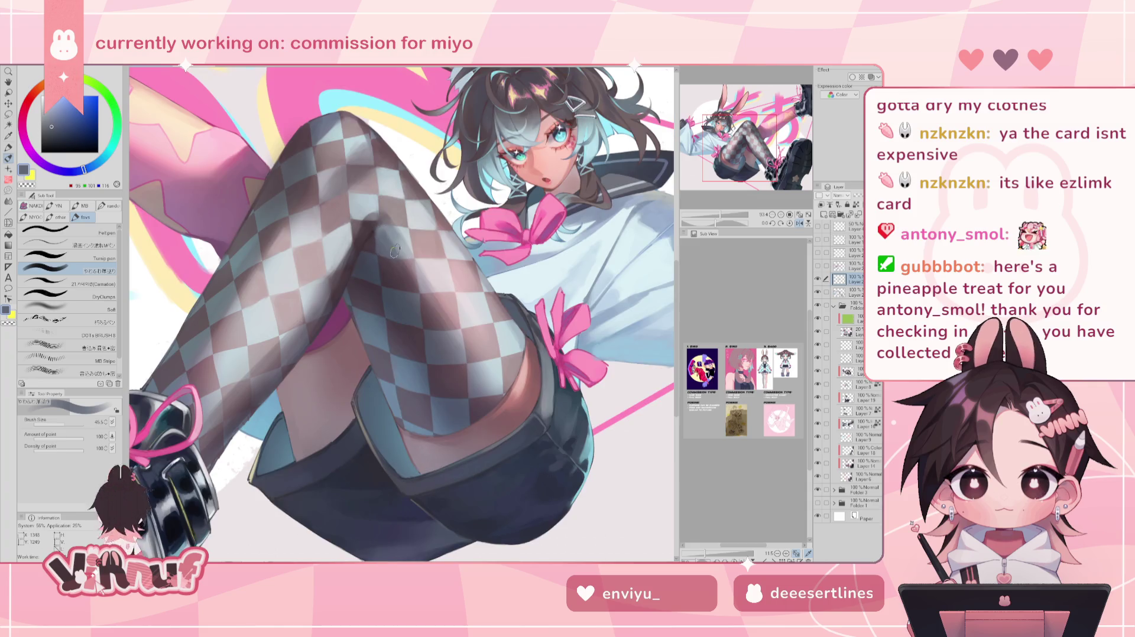
key("h")
left_click(411, 269, "alt")
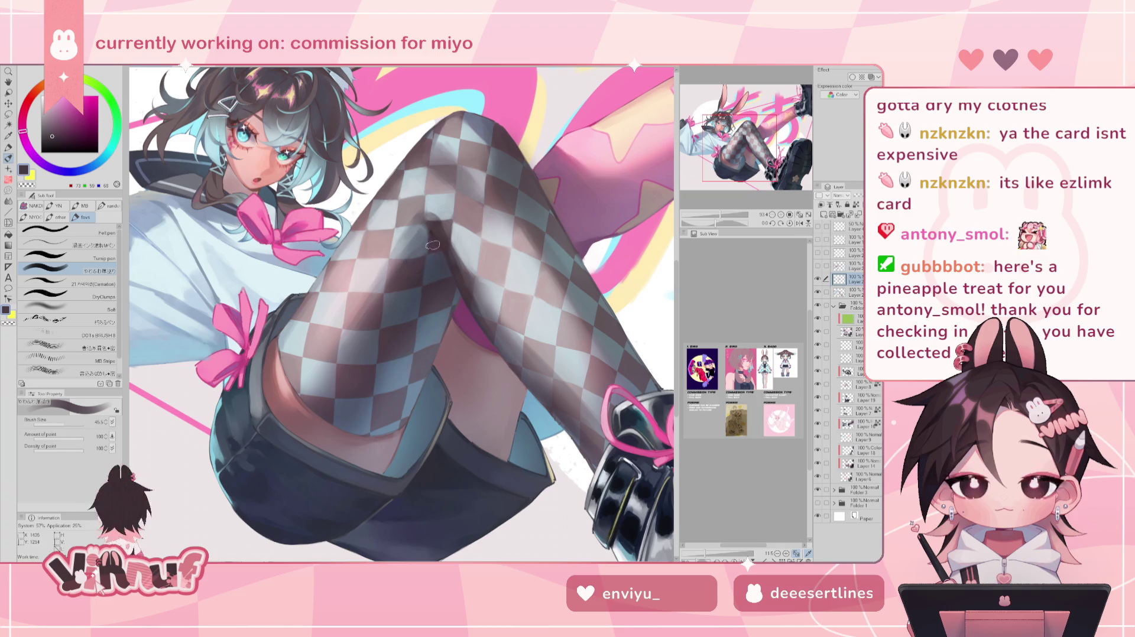
Set the brush size to 10 and shade with sampled blue-greys and dark pinkish grey.
left_click(56, 422)
left_click_drag(57, 422, 59, 421)
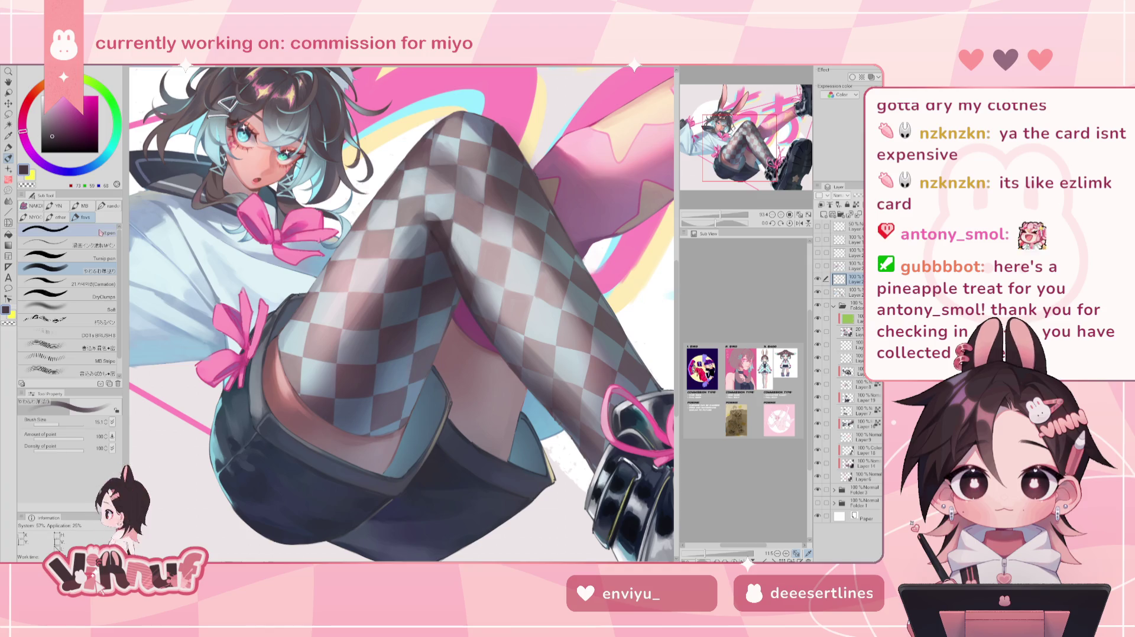
key("h")
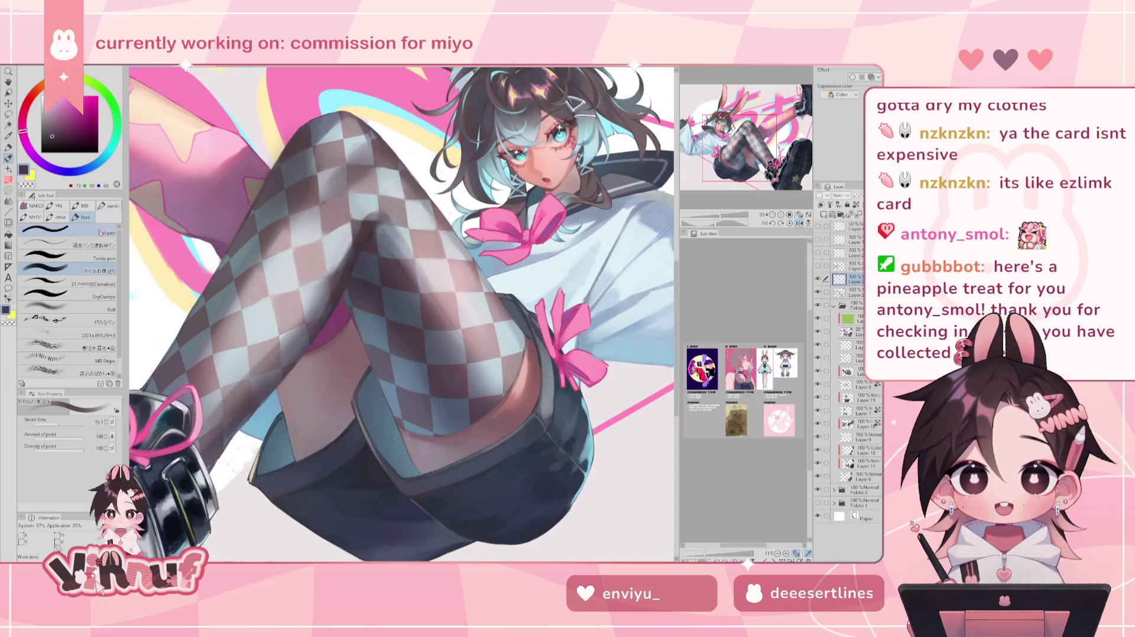
left_click(379, 237, "alt")
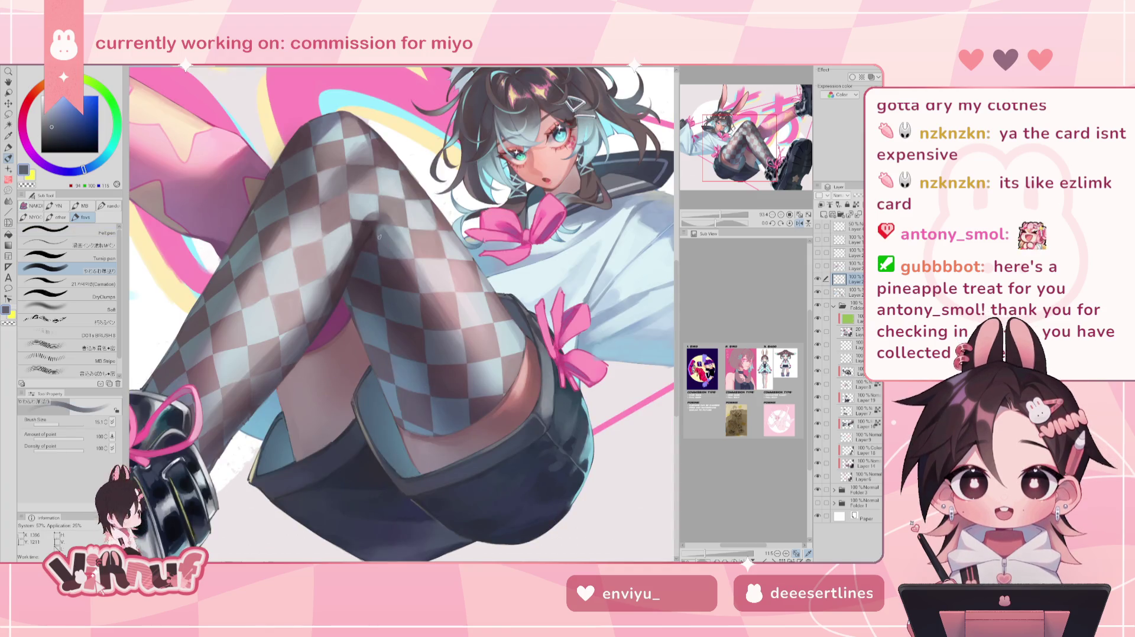
left_click(402, 265, "alt")
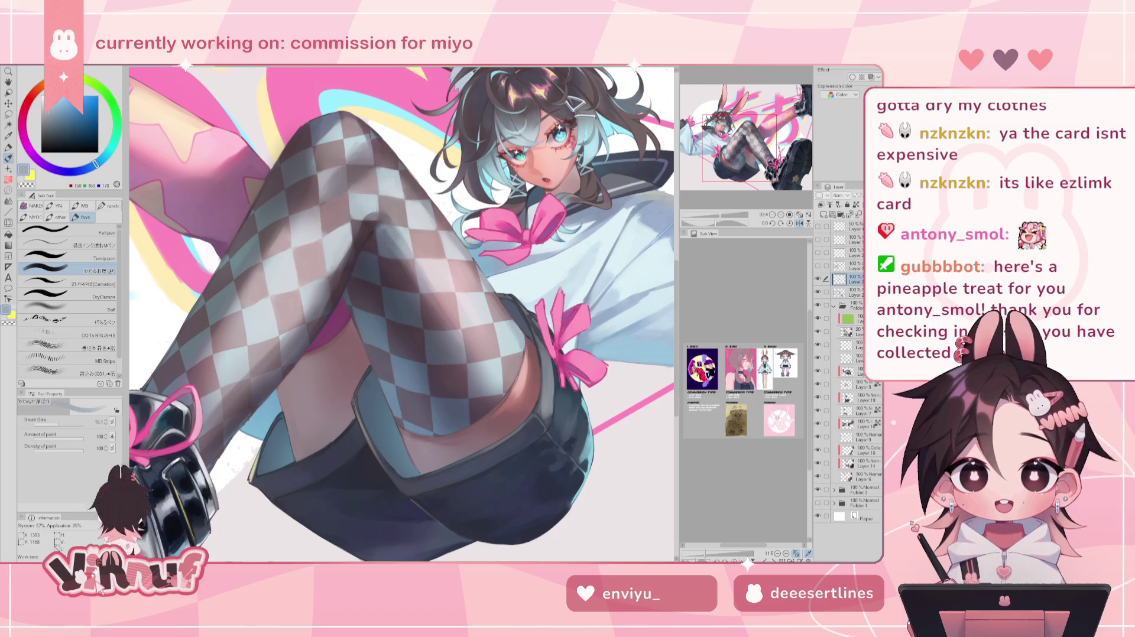
left_click(398, 256, "alt")
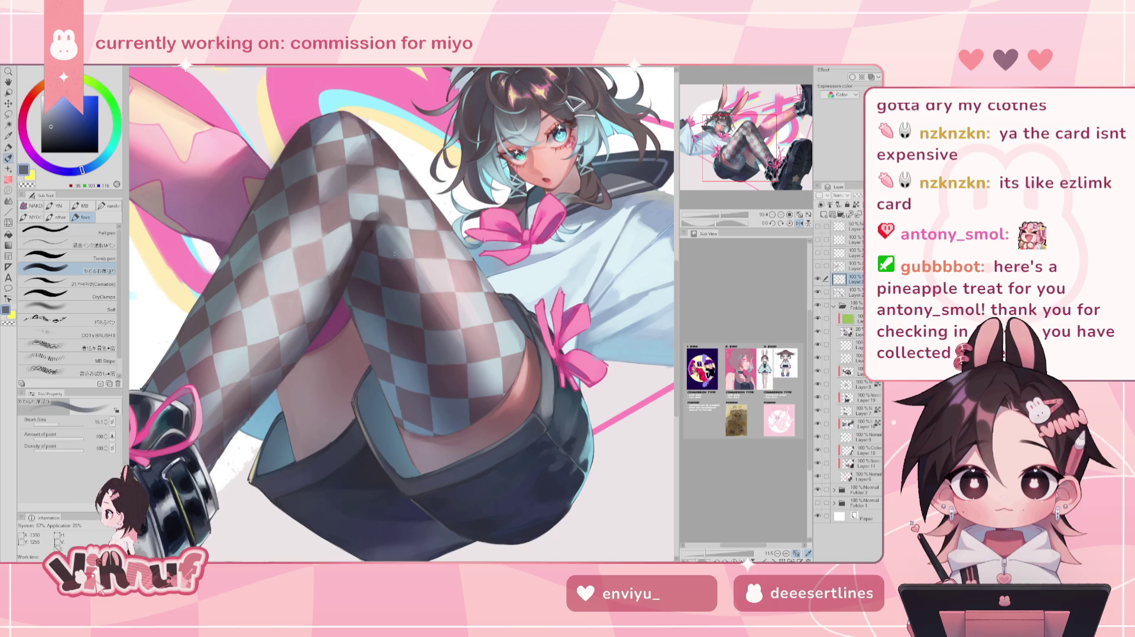
left_click(406, 262, "alt")
key("h")
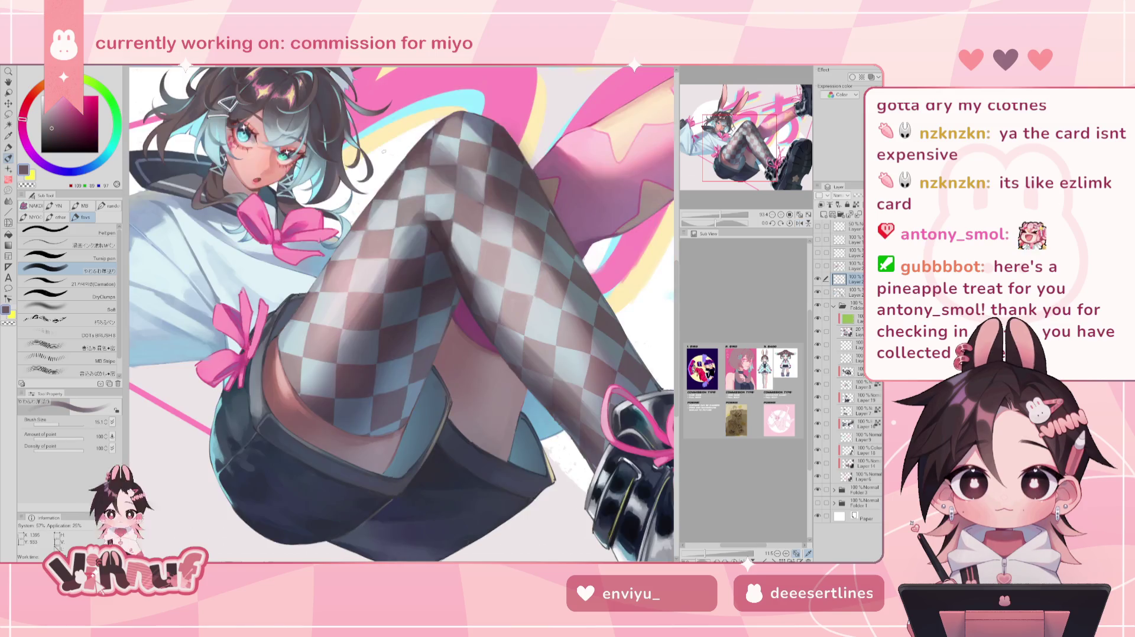
scroll(402, 313, "down", 5)
scroll(402, 313, "up", 4)
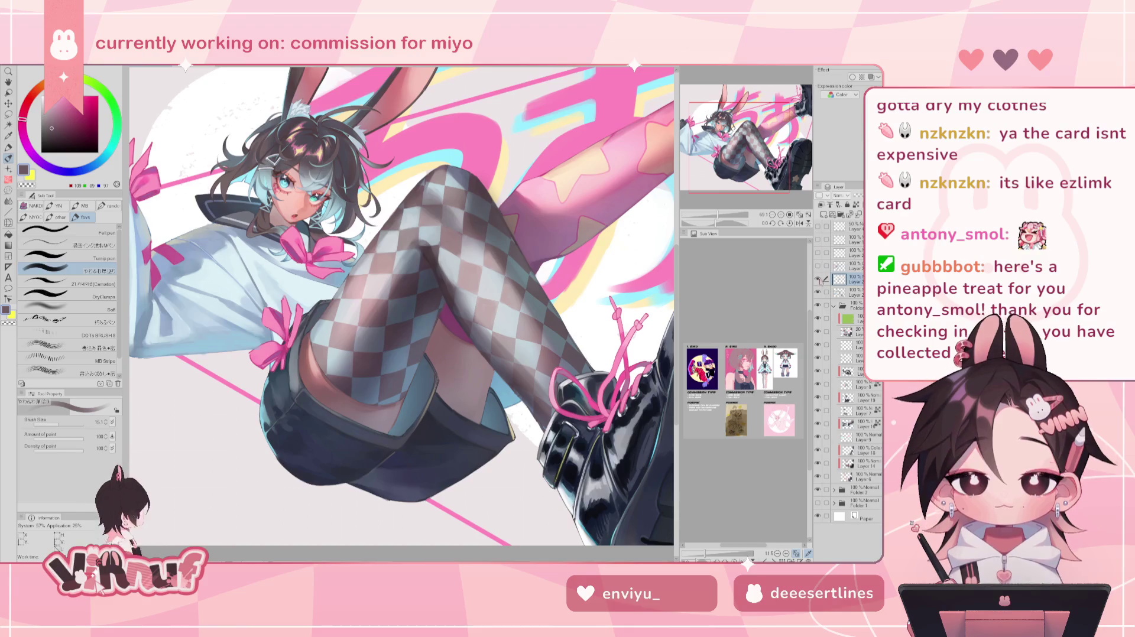
Show the hidden layer over the face and smooth the knee shading with K Blender Strong.
left_click(818, 279)
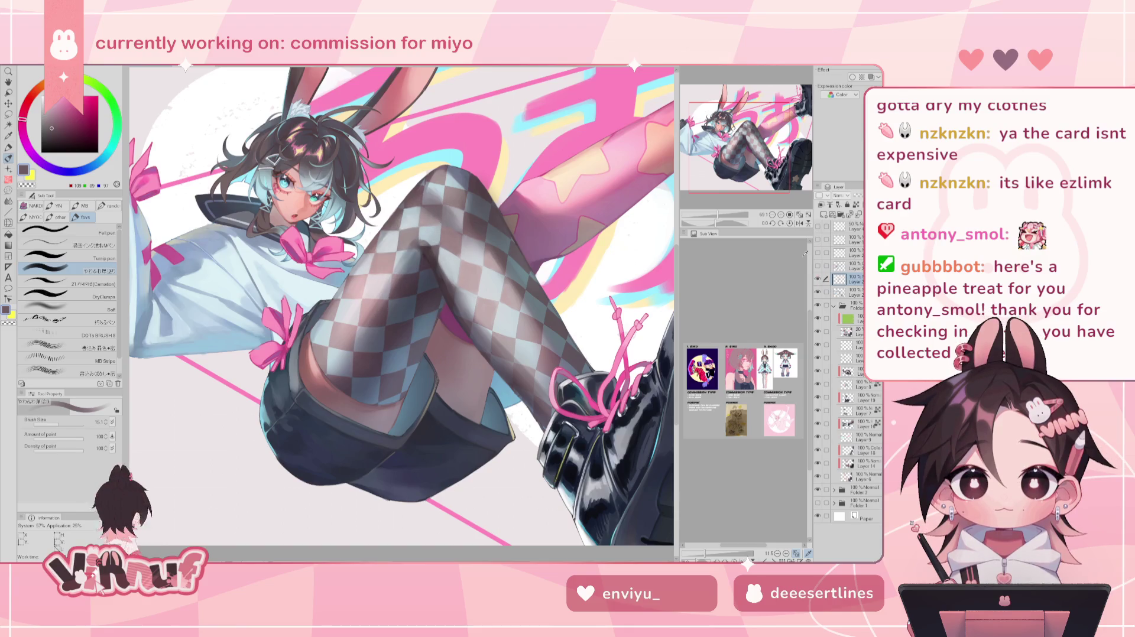
key("j")
left_click(104, 225)
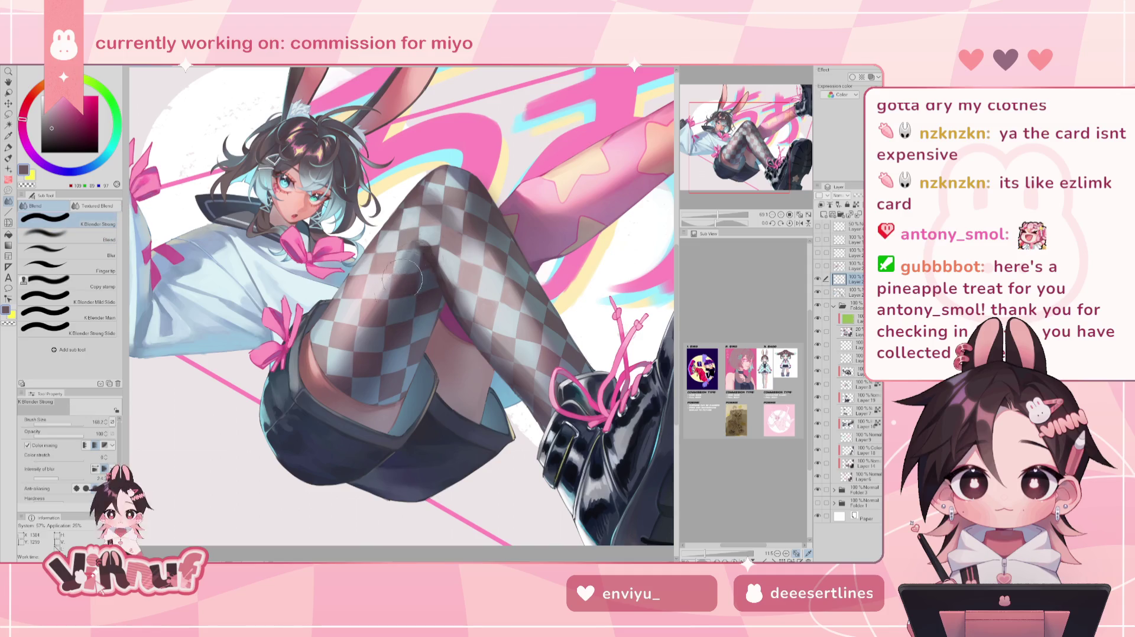
left_click_drag(404, 297, 406, 280)
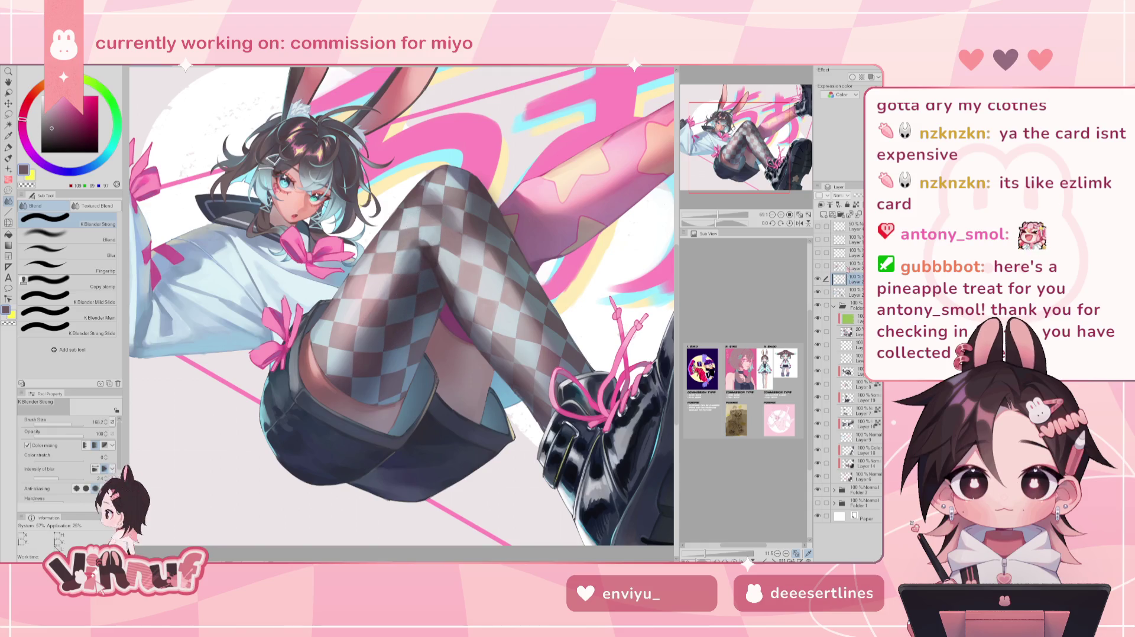
Repaint the thigh with the pen at about size 30 using sampled blue-grey and dark mauve.
key("p")
key("h")
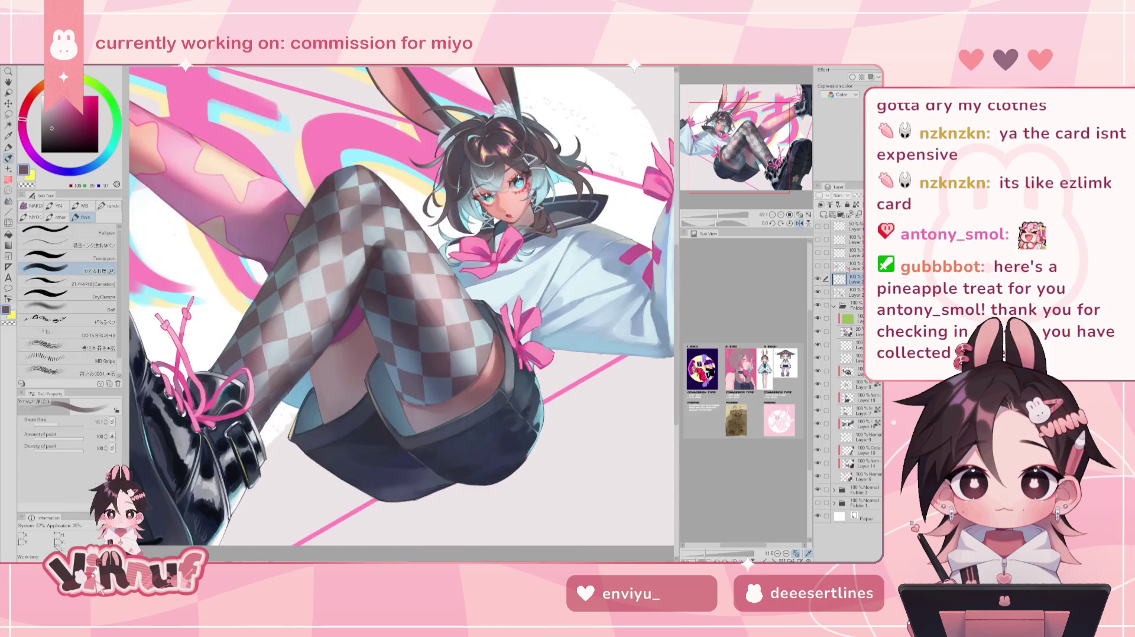
left_click_drag(717, 214, 724, 214)
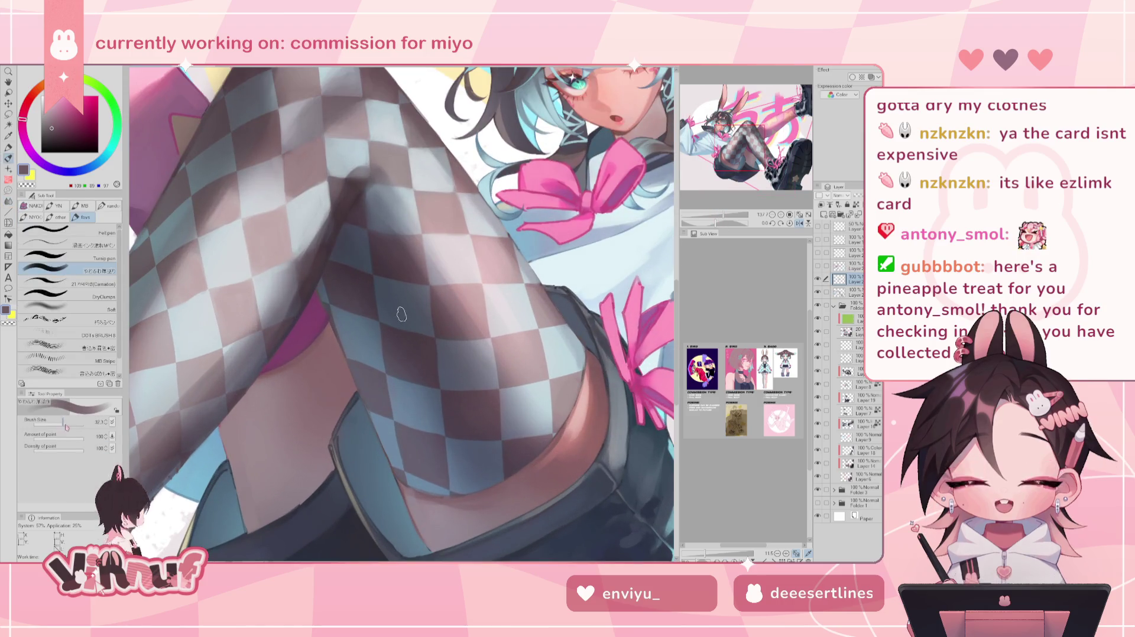
left_click(375, 218, "alt")
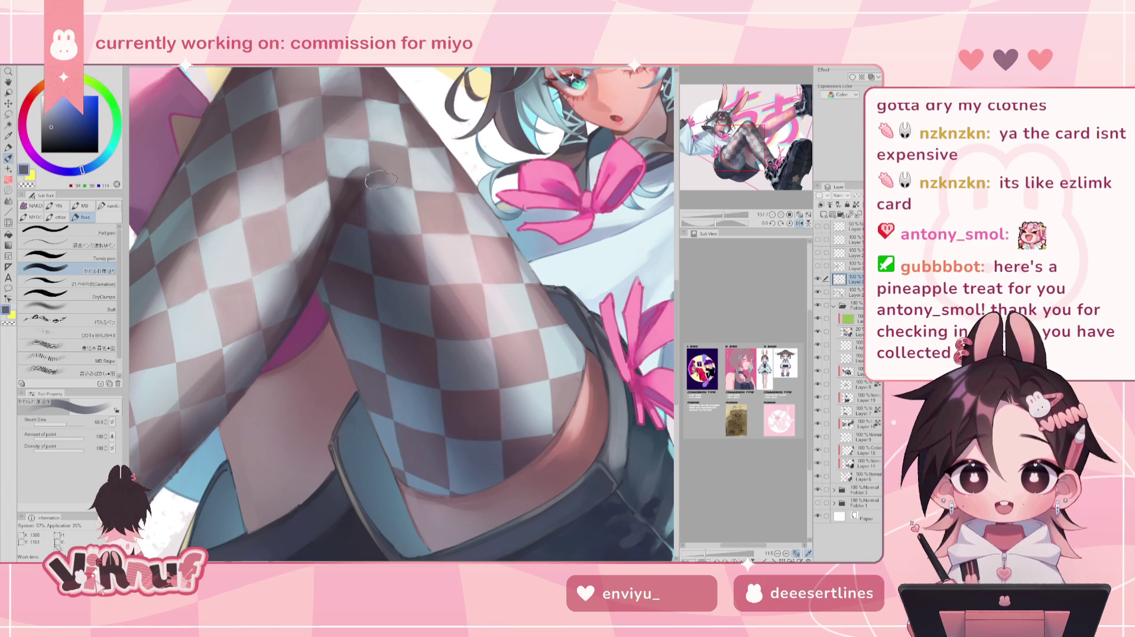
left_click_drag(374, 219, 370, 209)
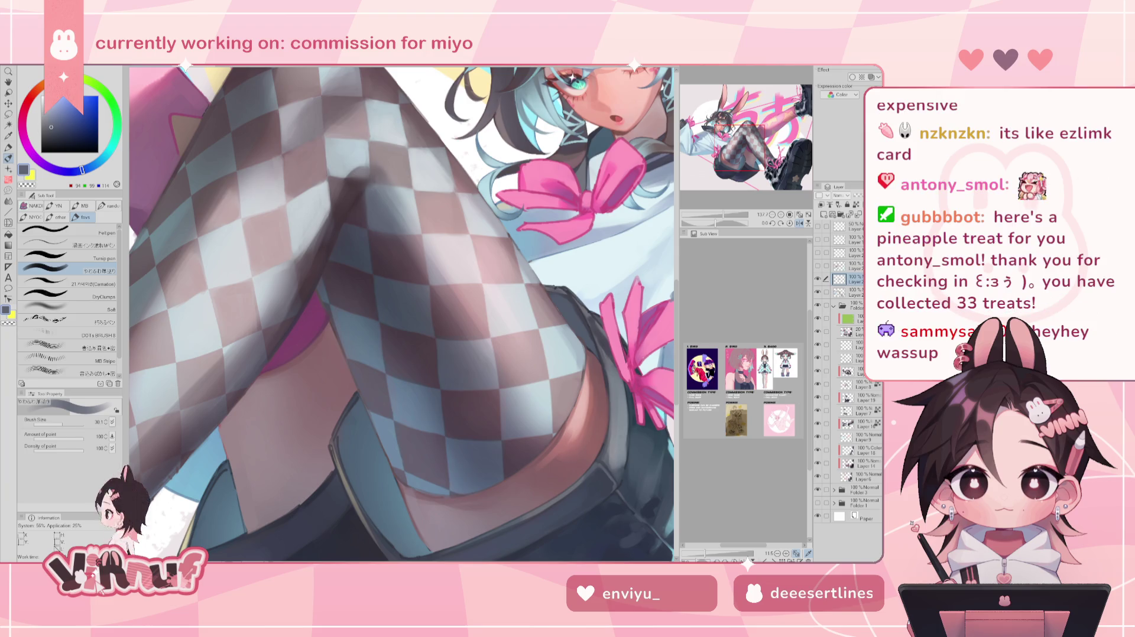
key("h")
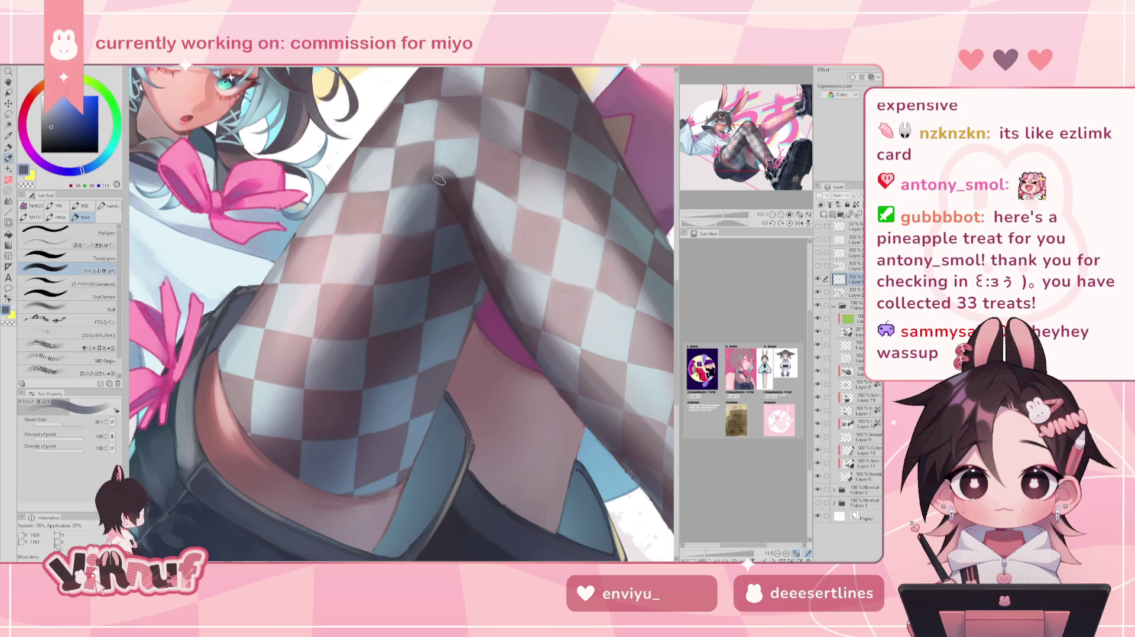
left_click(403, 252, "alt")
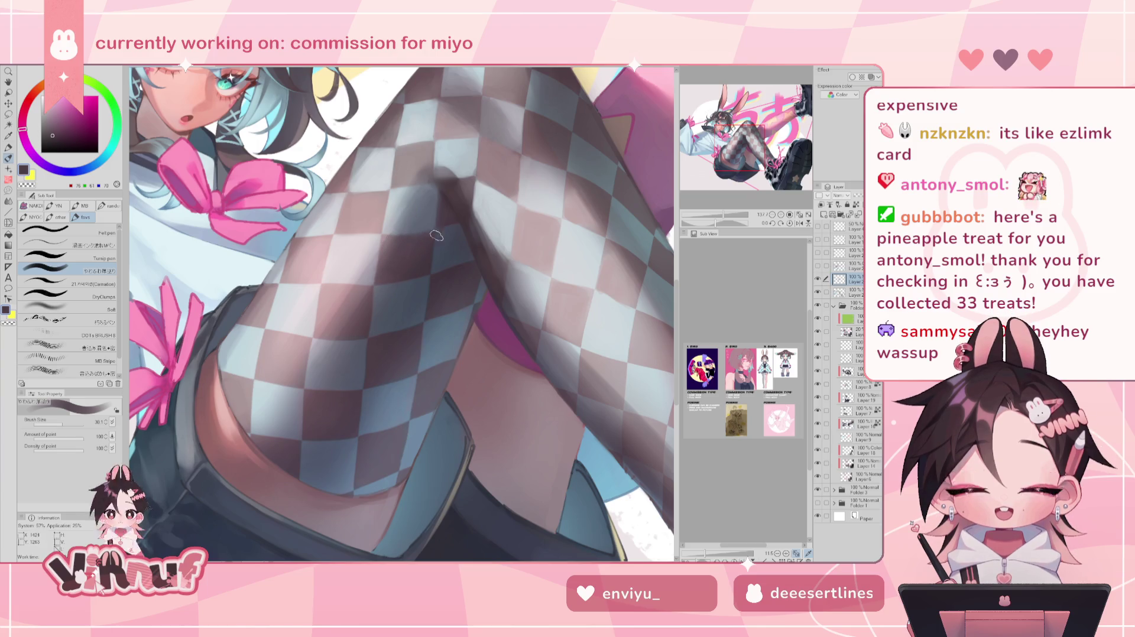
Review the whole illustration, zoom back onto the legs and sample dark mauves for the thigh.
key("ctrl+0")
key("ctrl+plus")
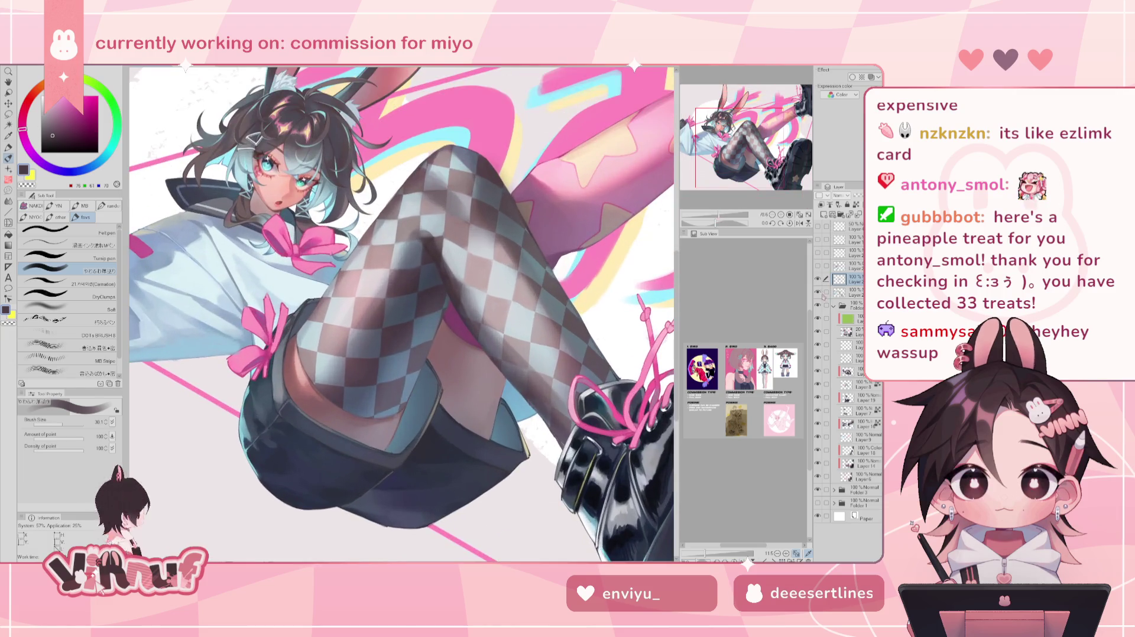
key("h")
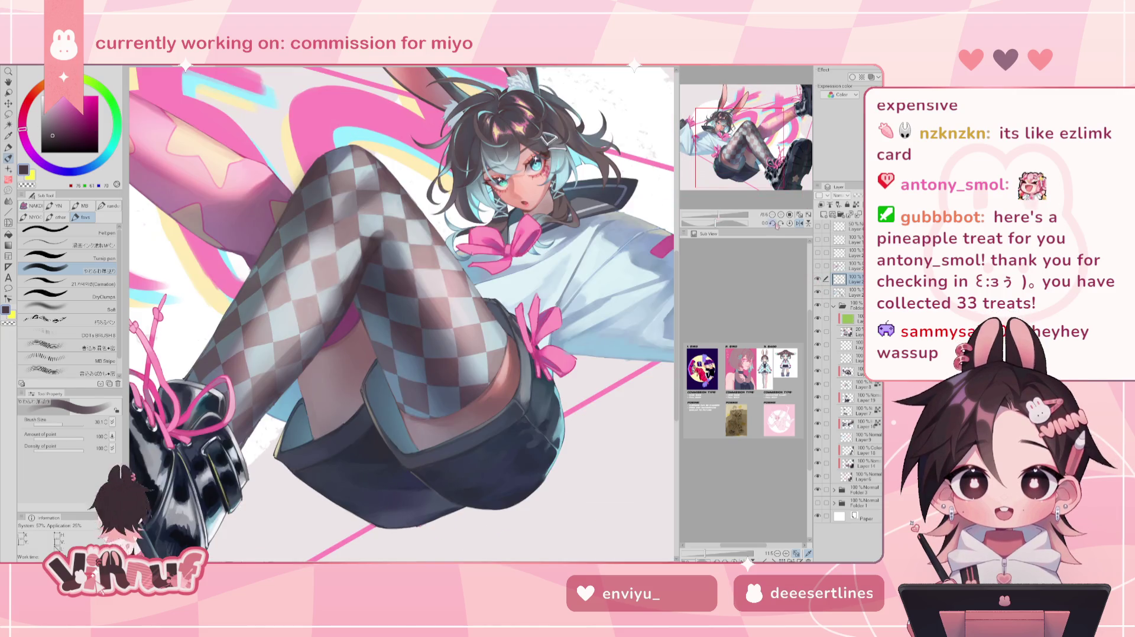
key("ctrl+plus")
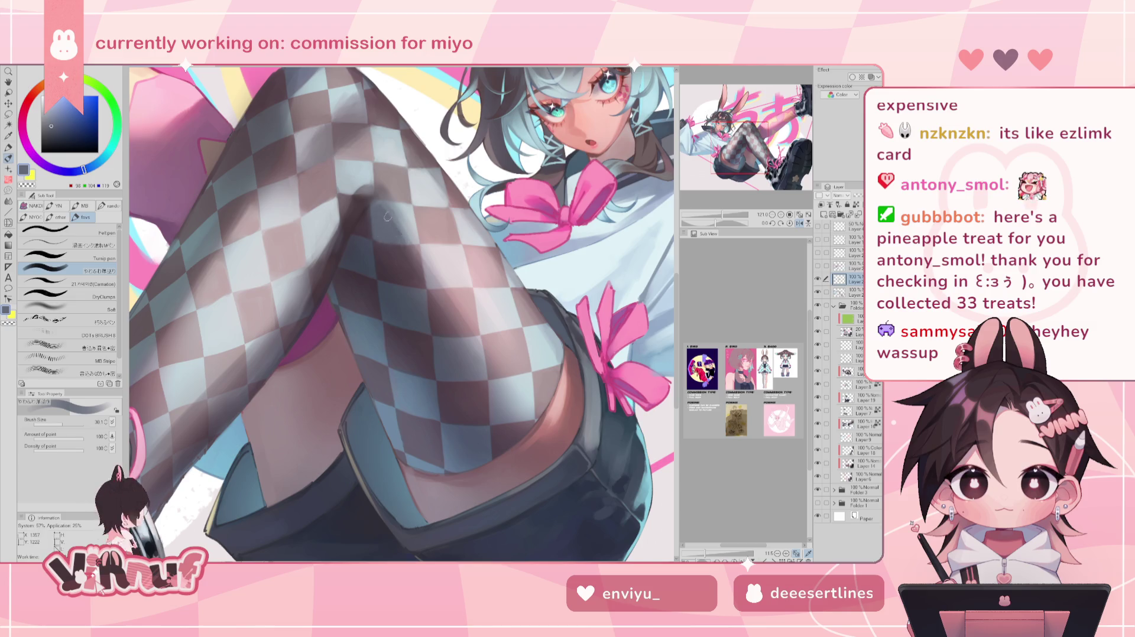
left_click(375, 243, "alt")
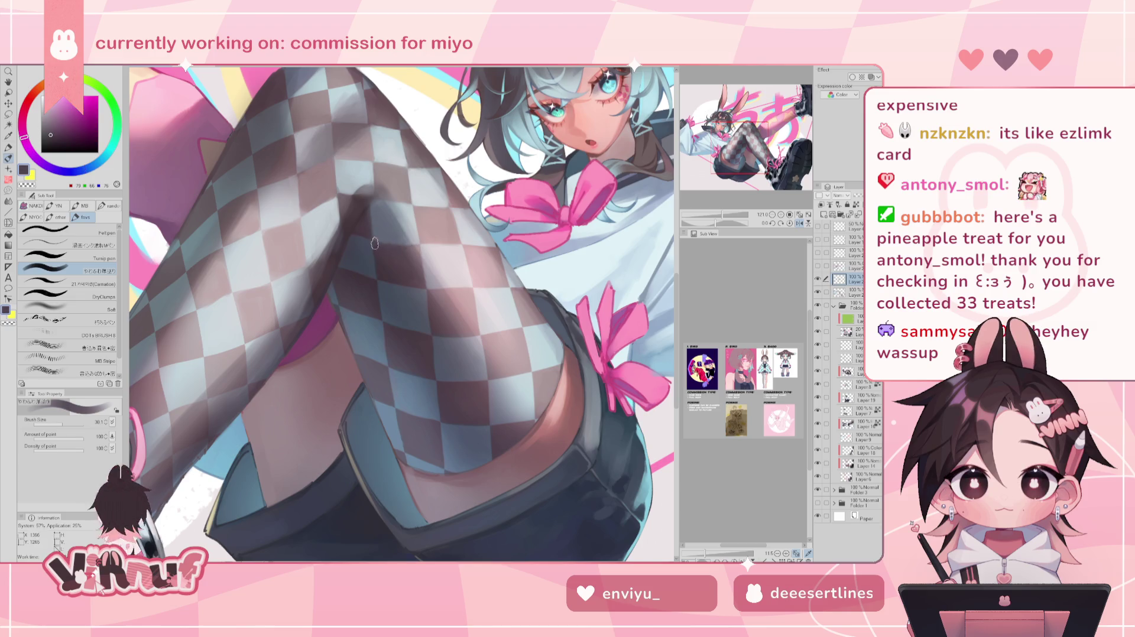
left_click(400, 253, "alt")
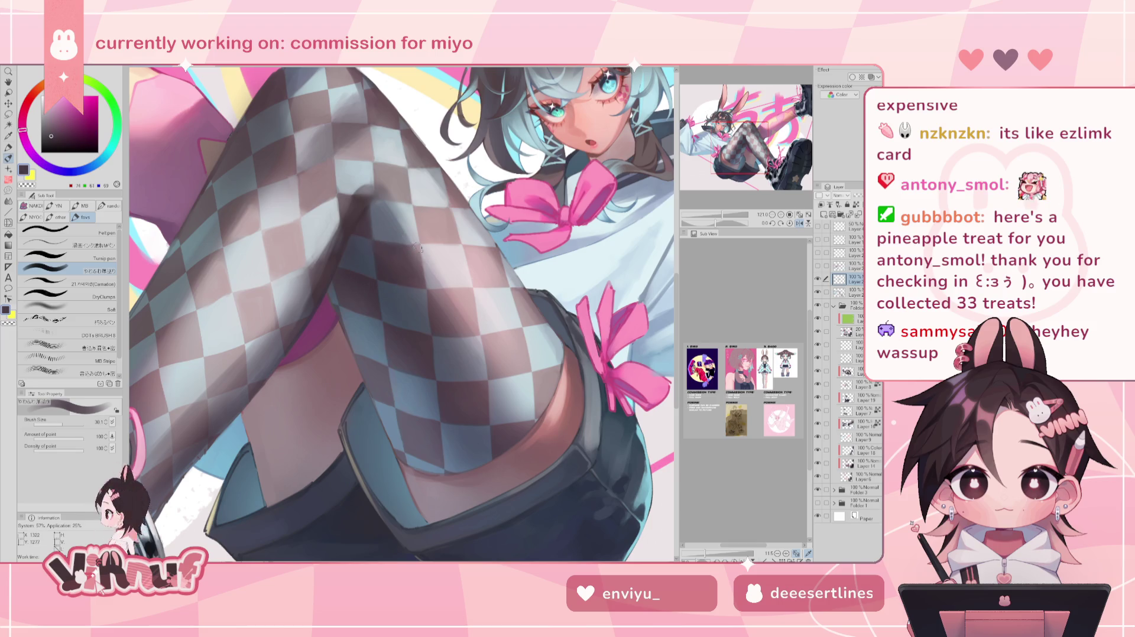
Flip the canvas and sample purple, grey-blue, dark brown and light highlight tones from the stocking.
key("h")
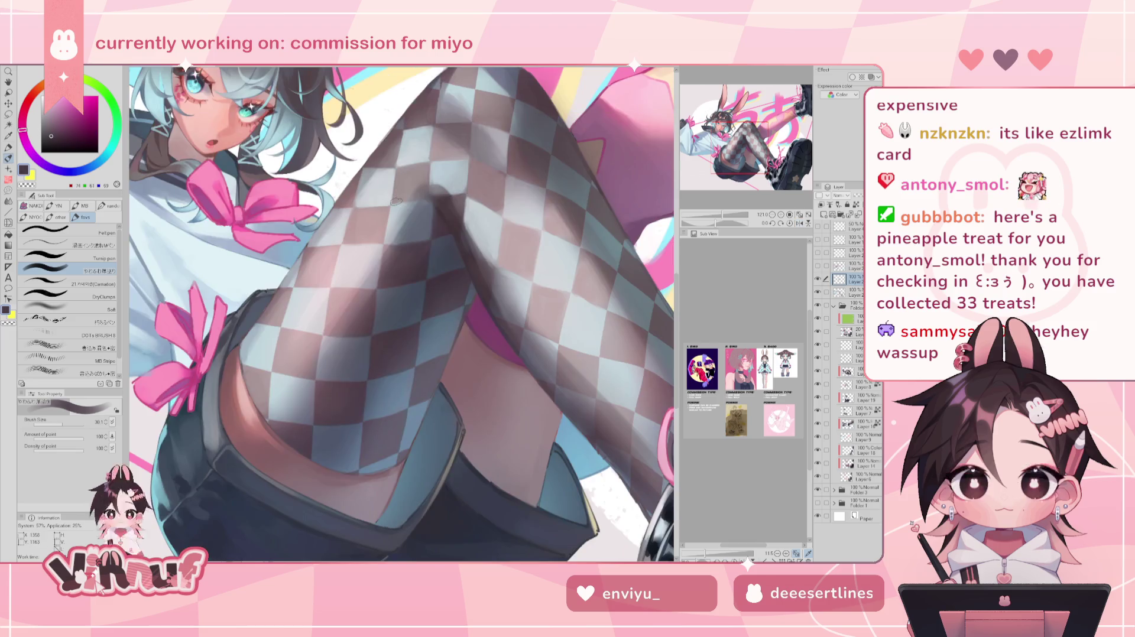
left_click(422, 257, "alt")
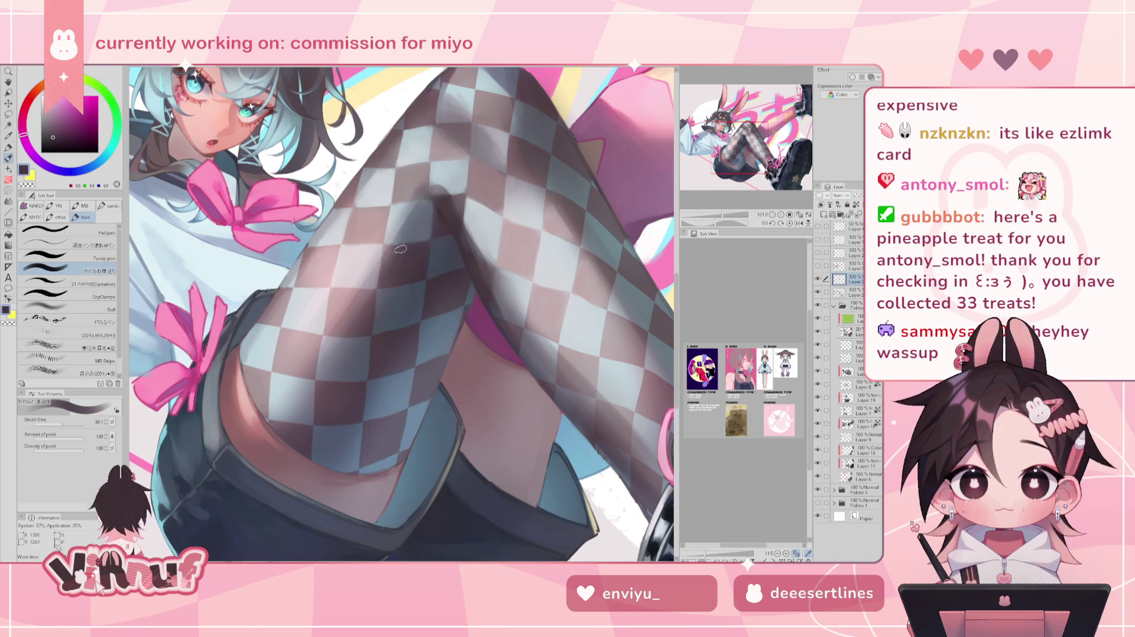
left_click(426, 219, "alt")
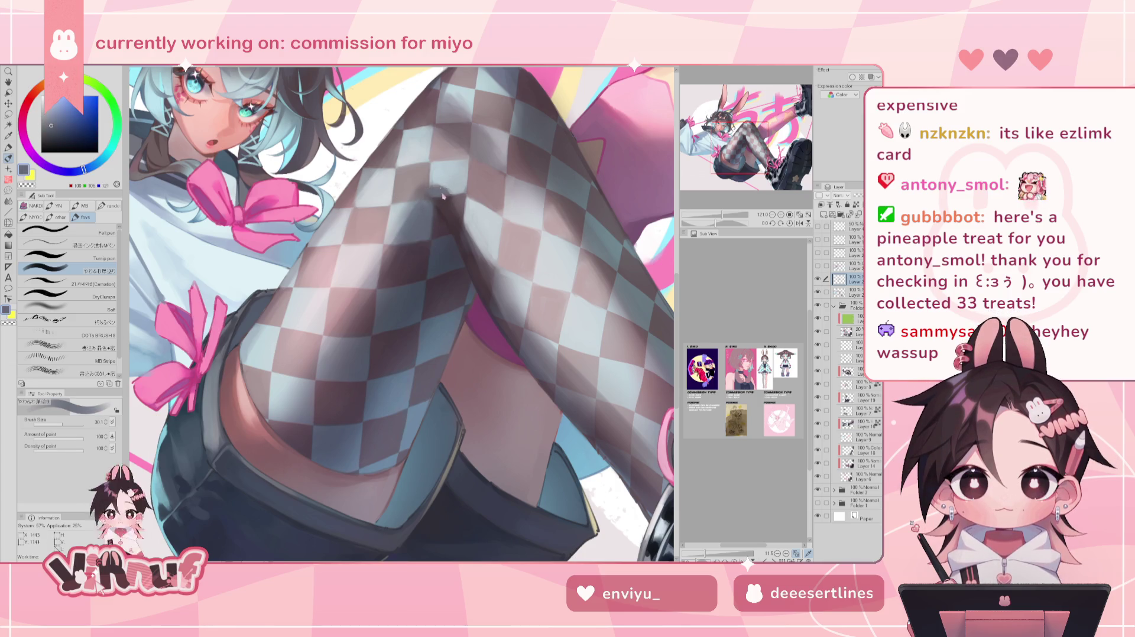
left_click(444, 204, "alt")
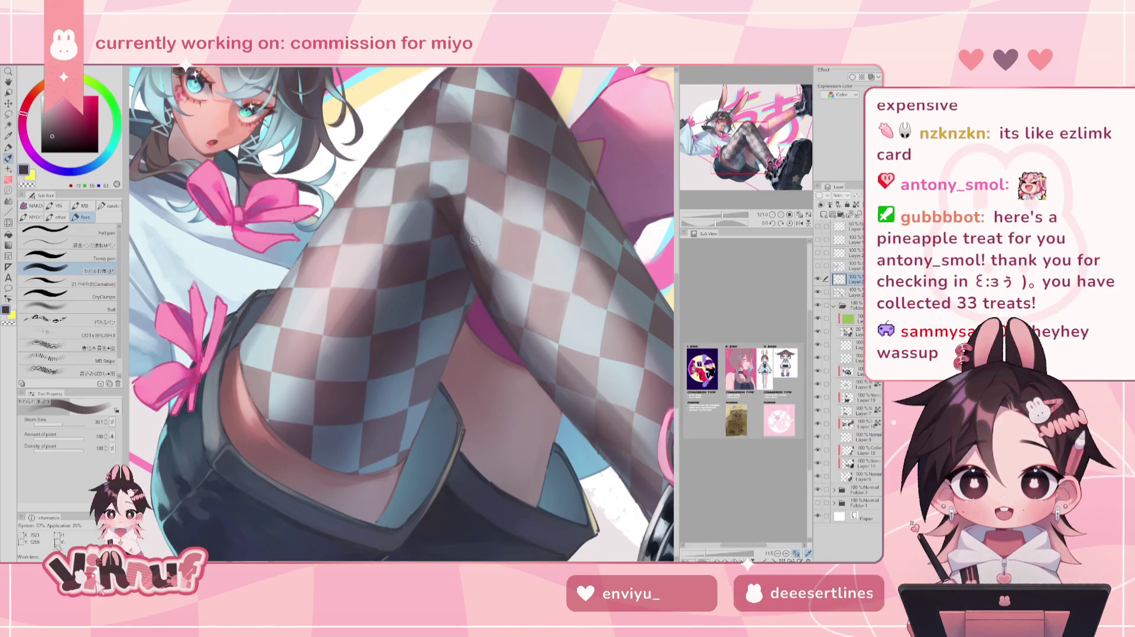
left_click(444, 214, "alt")
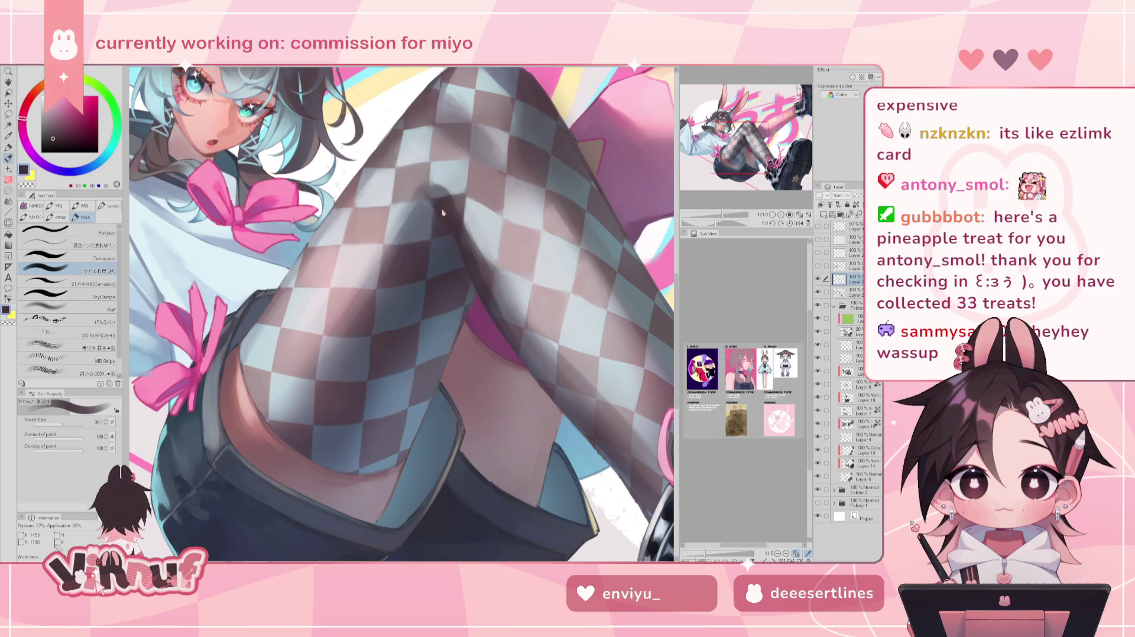
left_click(437, 194, "alt")
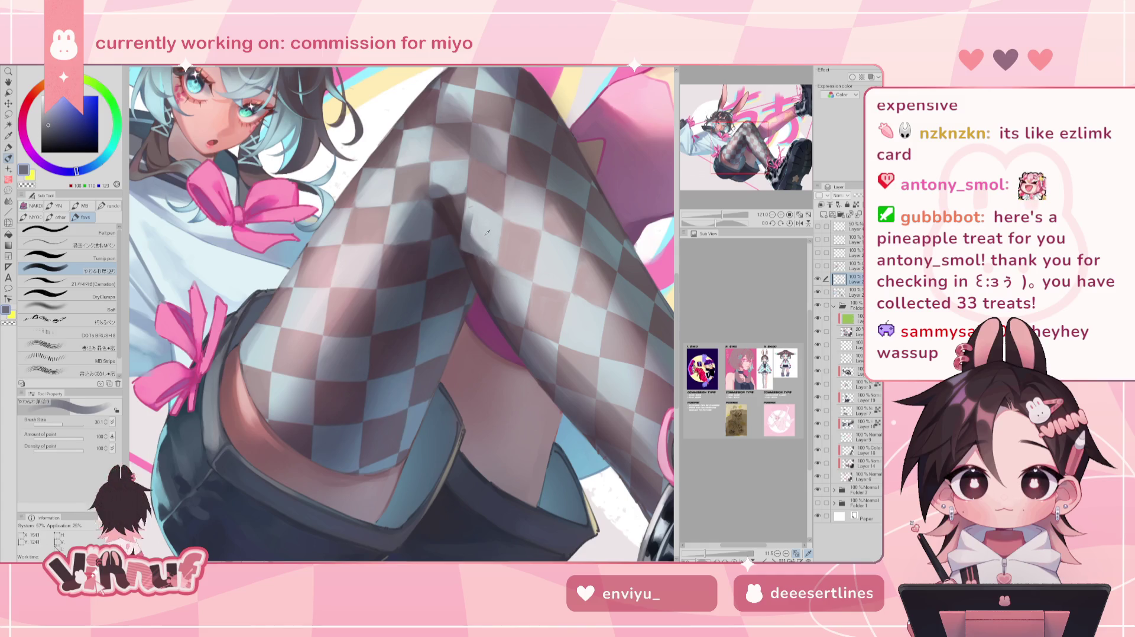
left_click(469, 226, "alt")
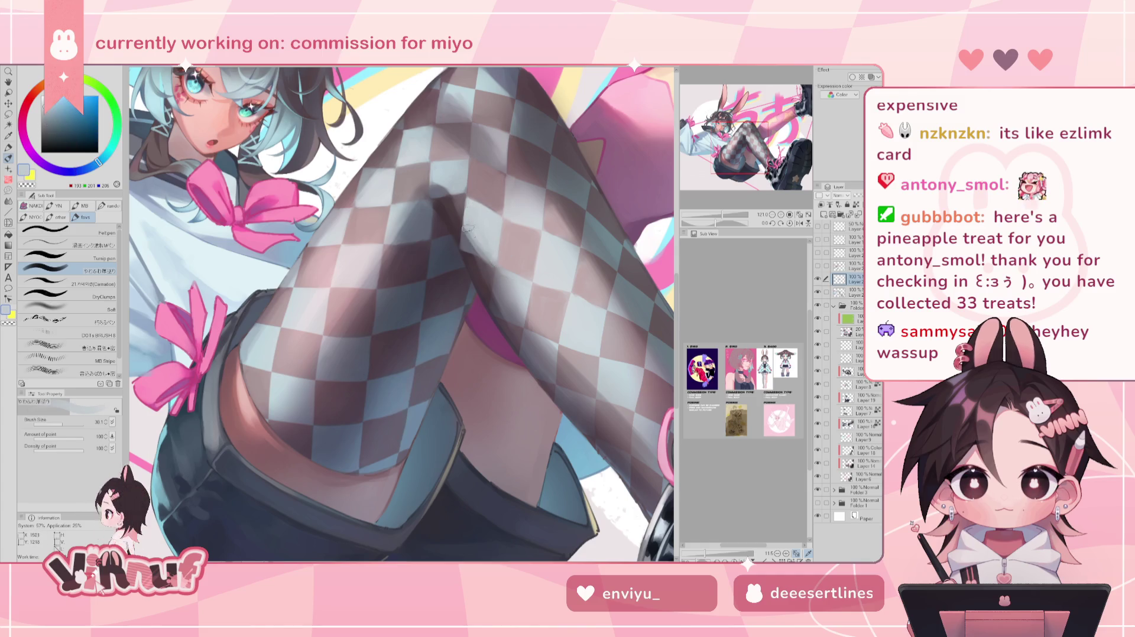
left_click(483, 266, "alt")
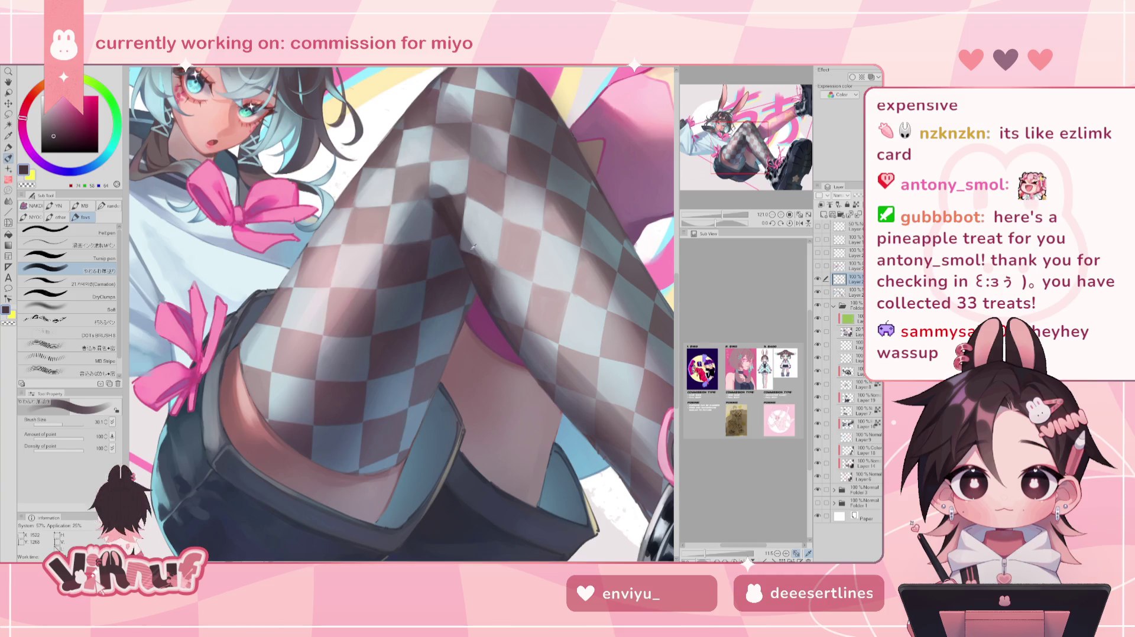
left_click(473, 247, "alt")
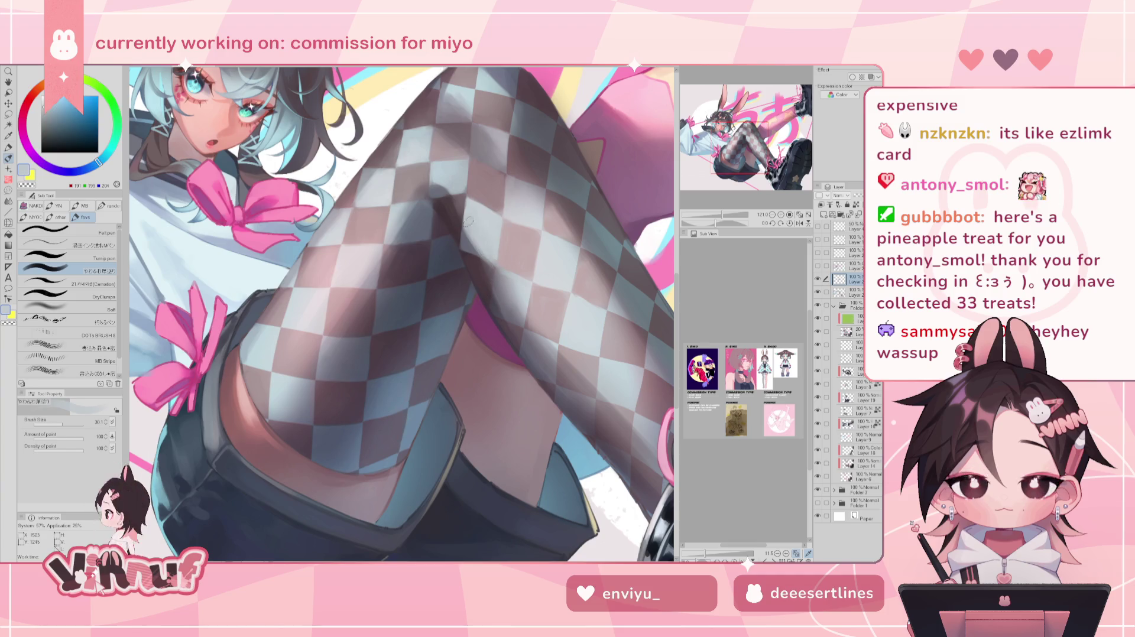
Pick dark pink-brown and bluish grey, then paint a stroke darkening the thigh's bright highlight.
left_click(495, 270, "alt")
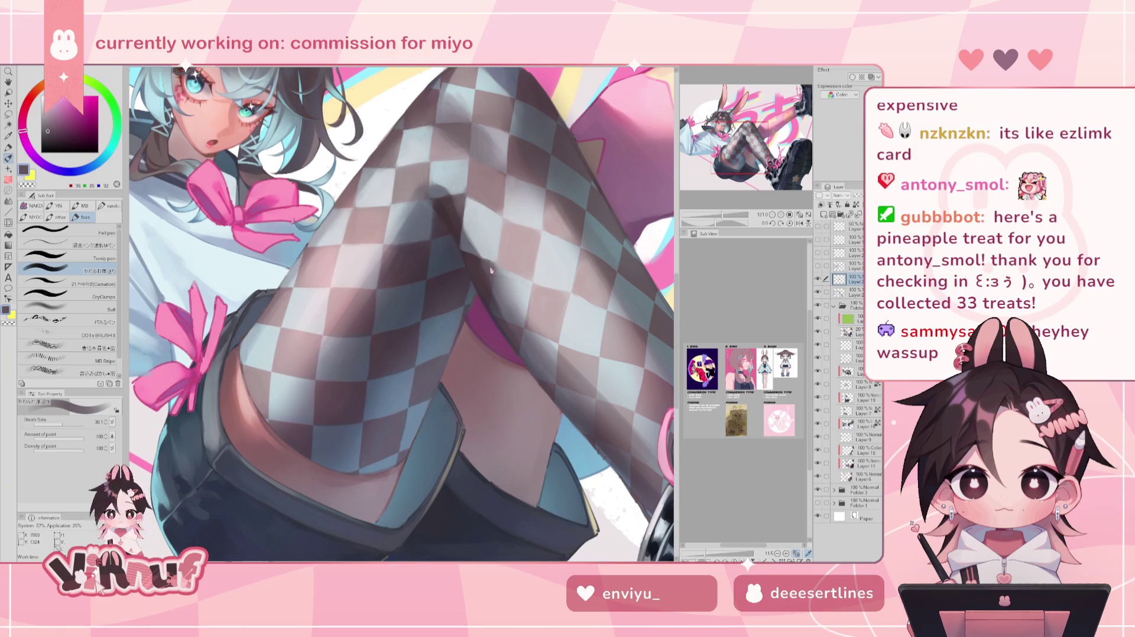
left_click(485, 269, "alt")
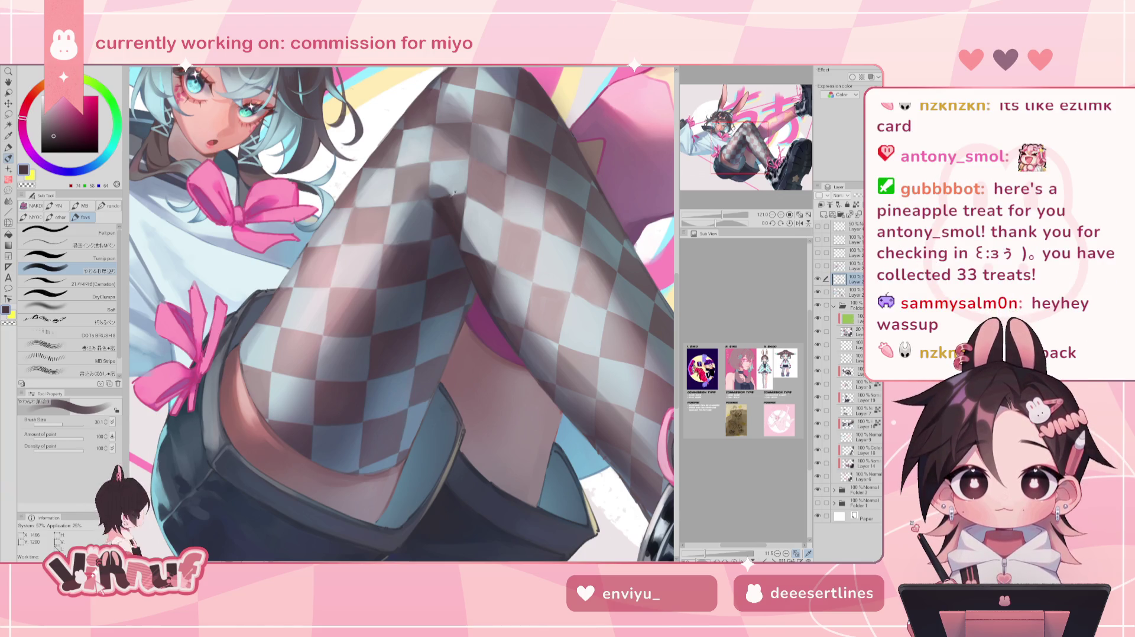
left_click(457, 208, "alt")
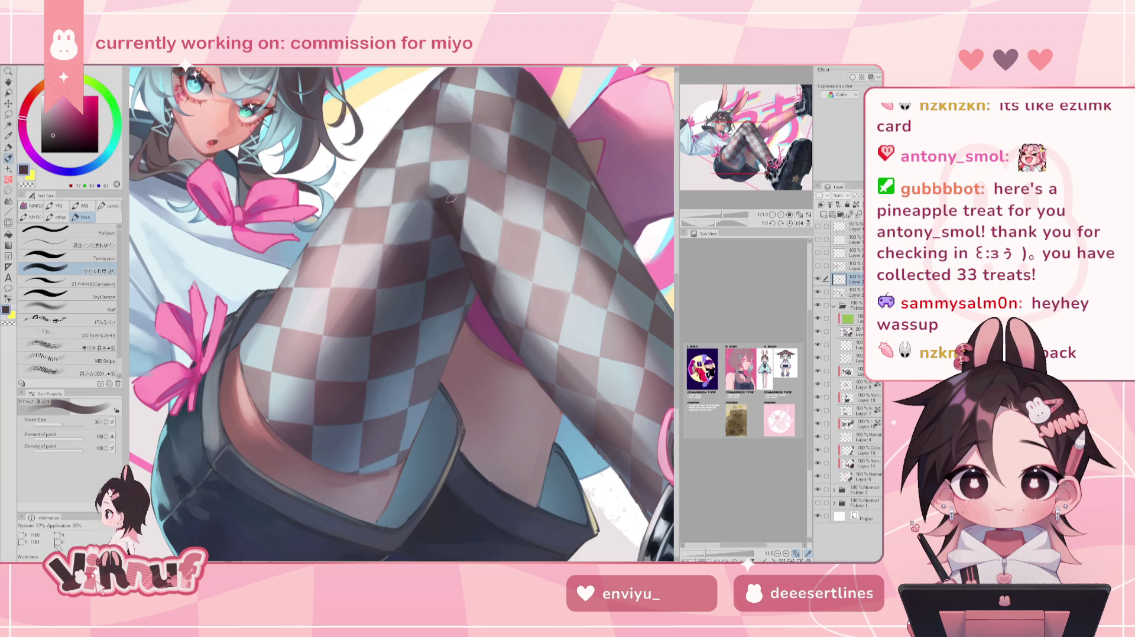
left_click(475, 244, "alt")
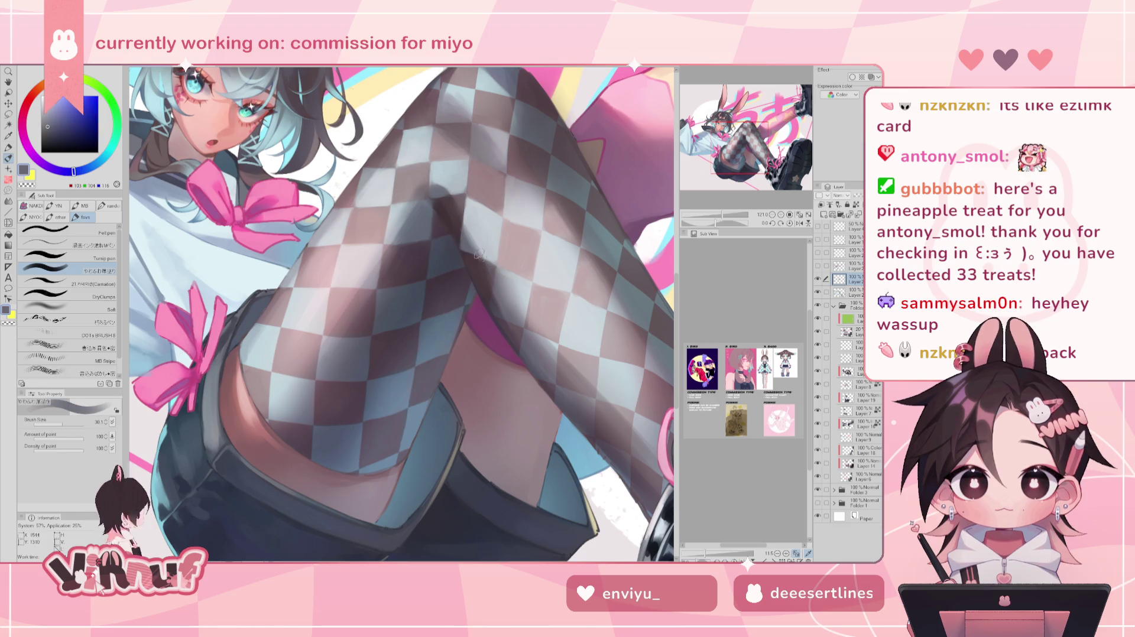
left_click(460, 228, "alt")
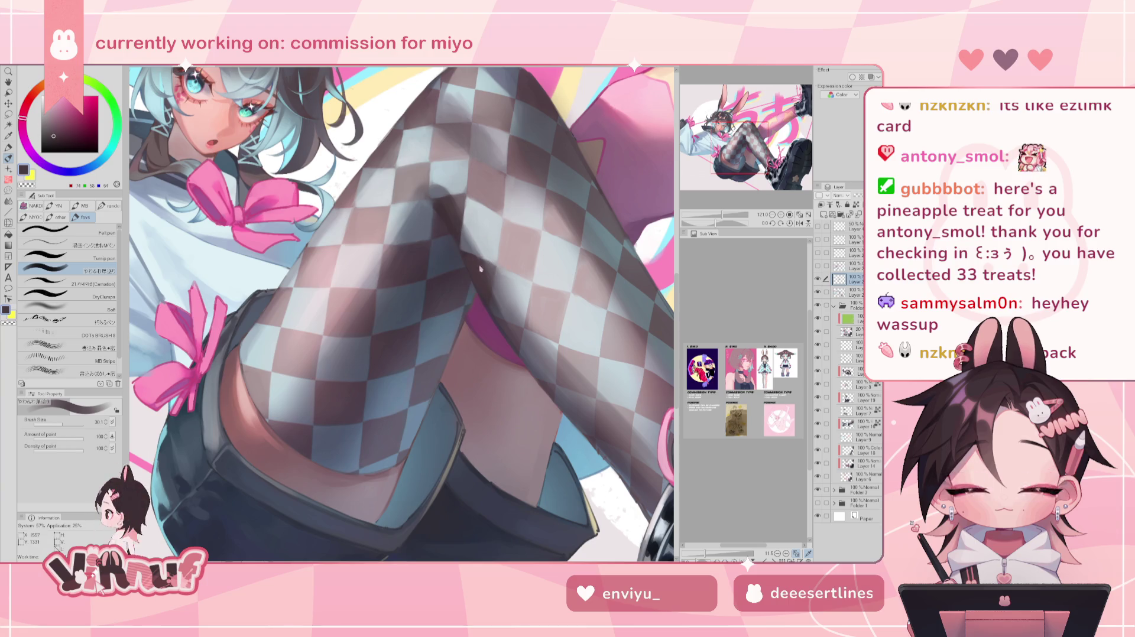
left_click(432, 195, "alt")
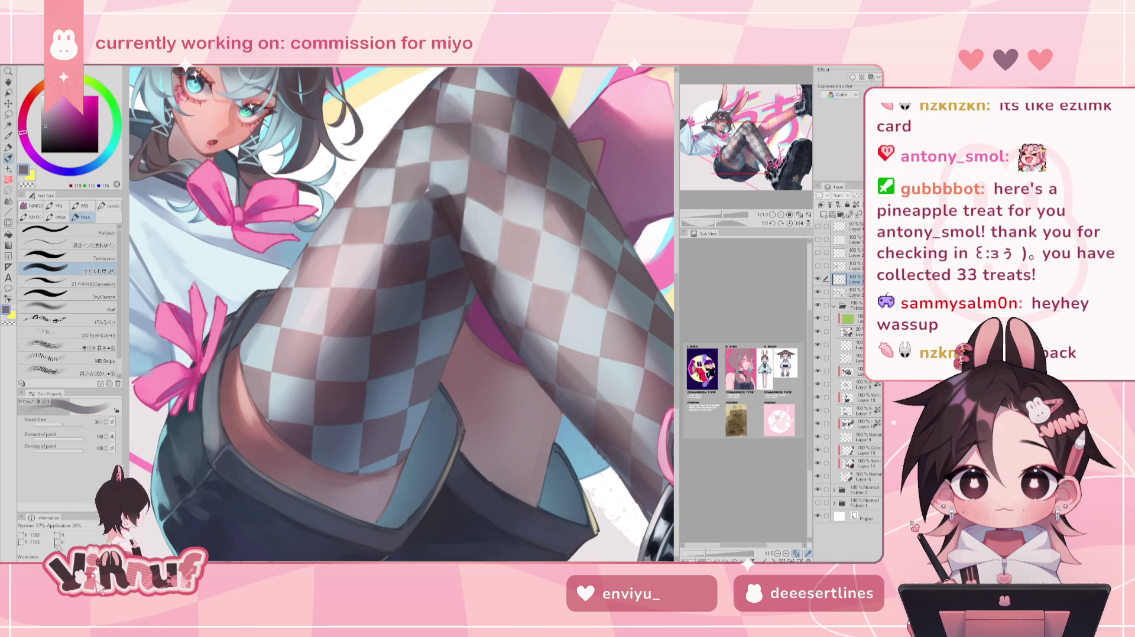
left_click(426, 207, "alt")
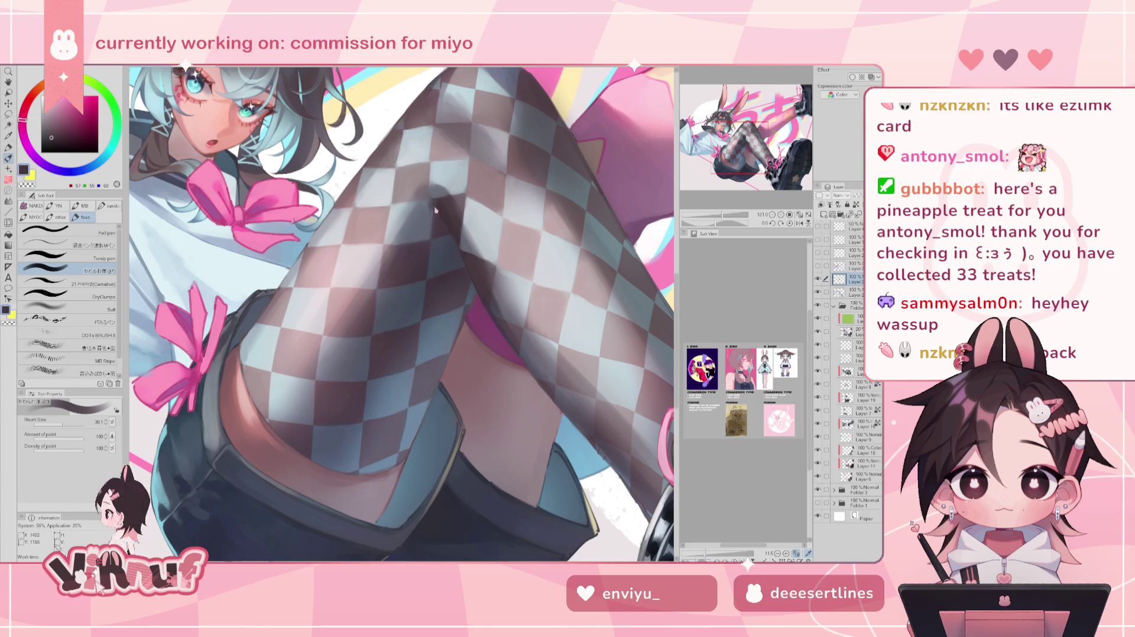
mouse_move(437, 204)
left_mouse_down()
mouse_move(402, 236)
mouse_move(424, 200)
mouse_move(396, 243)
left_mouse_up()
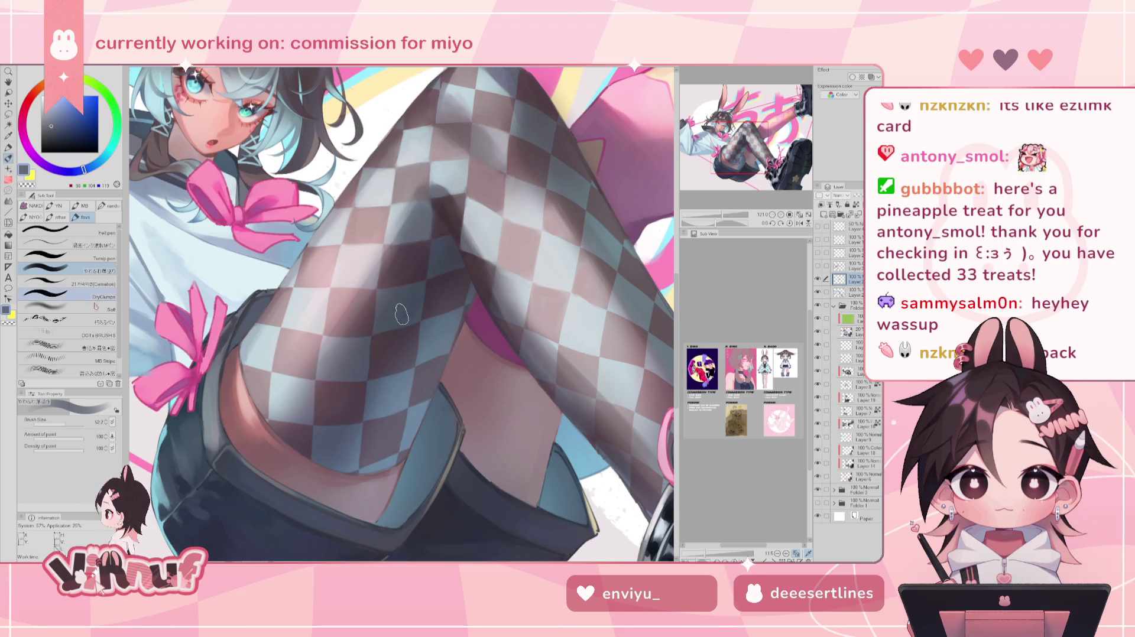
key("b")
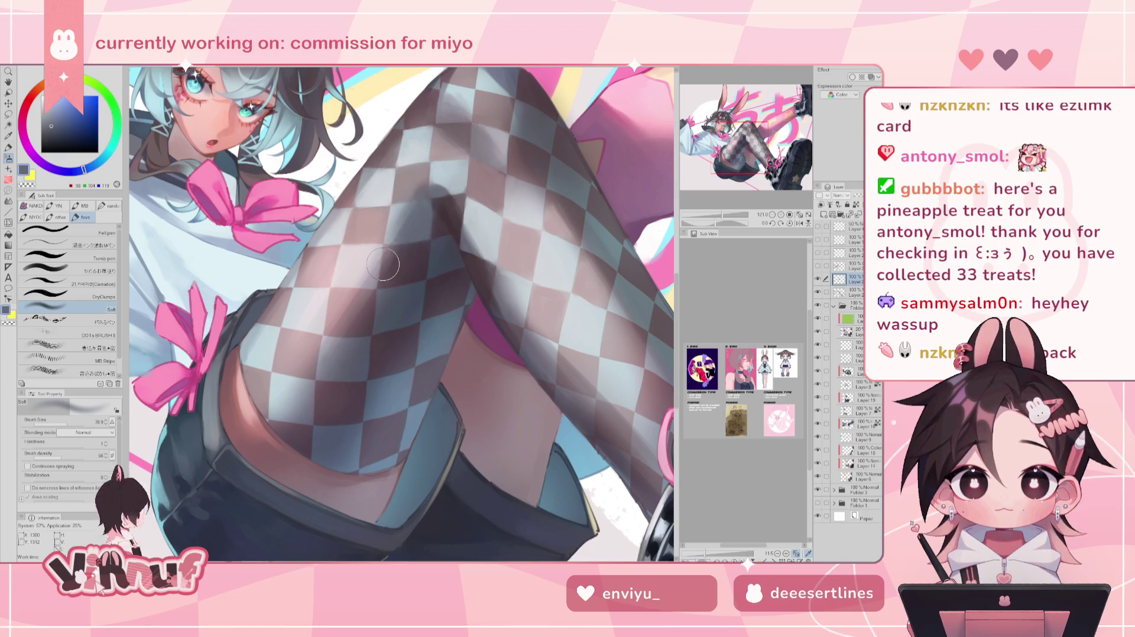
left_click(798, 222)
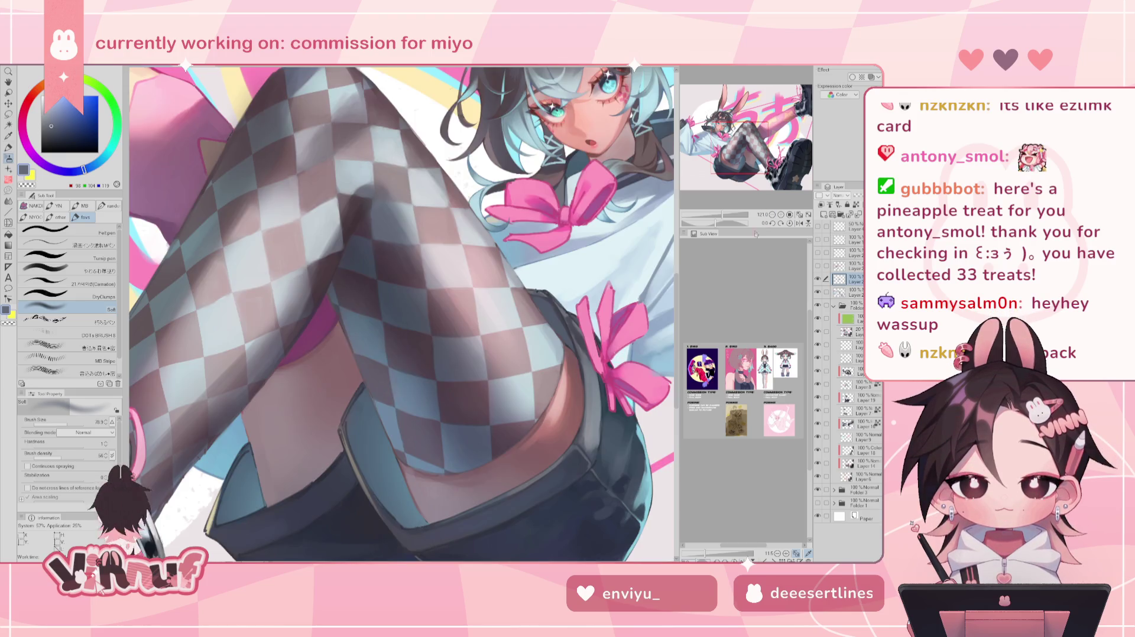
left_click_drag(723, 215, 711, 205)
key("h")
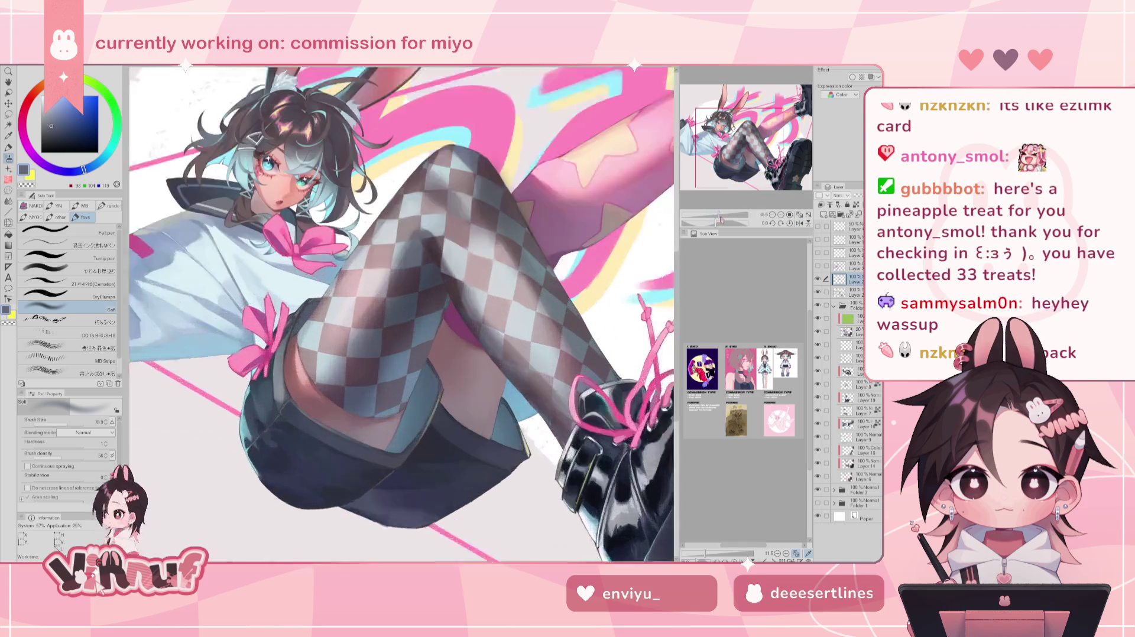
left_click_drag(710, 215, 722, 215)
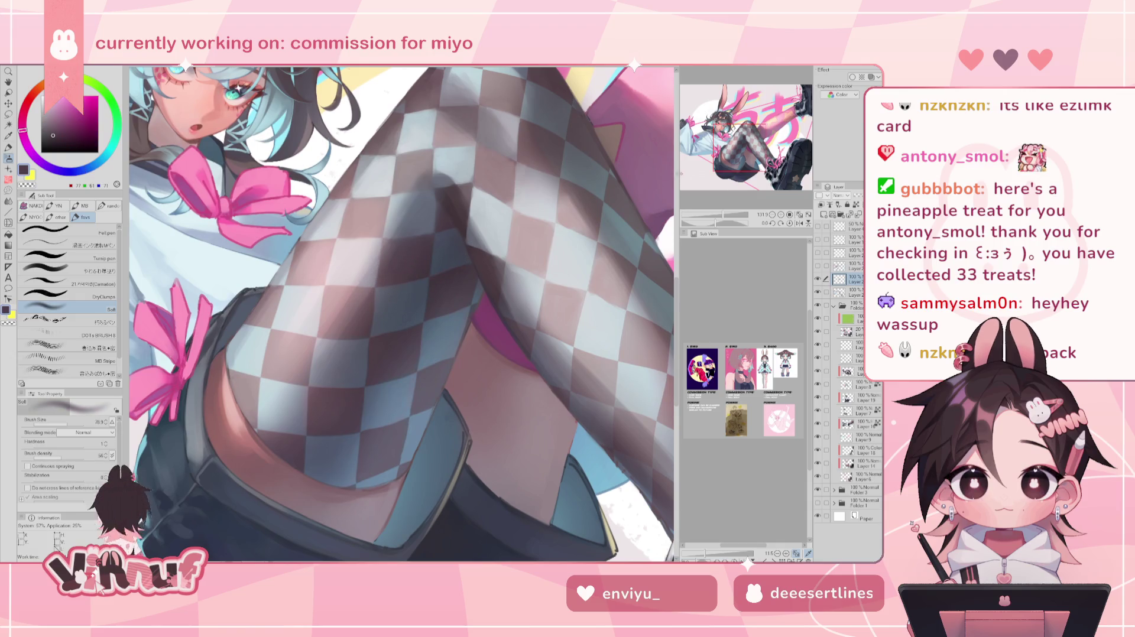
scroll(434, 280, "down", 5)
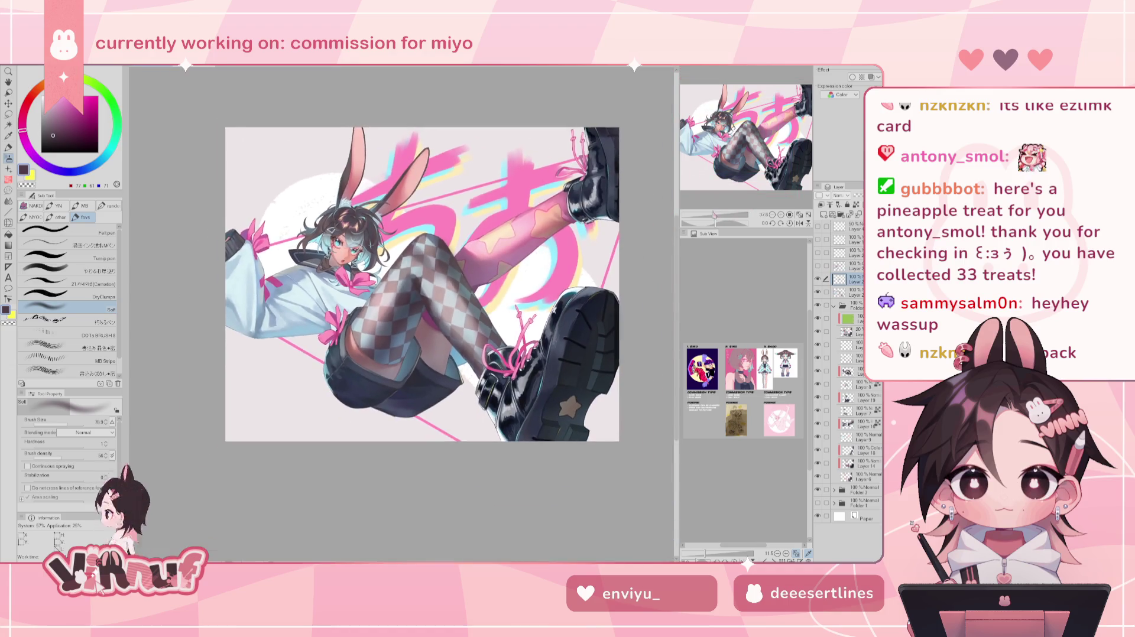
left_click(434, 280, "alt")
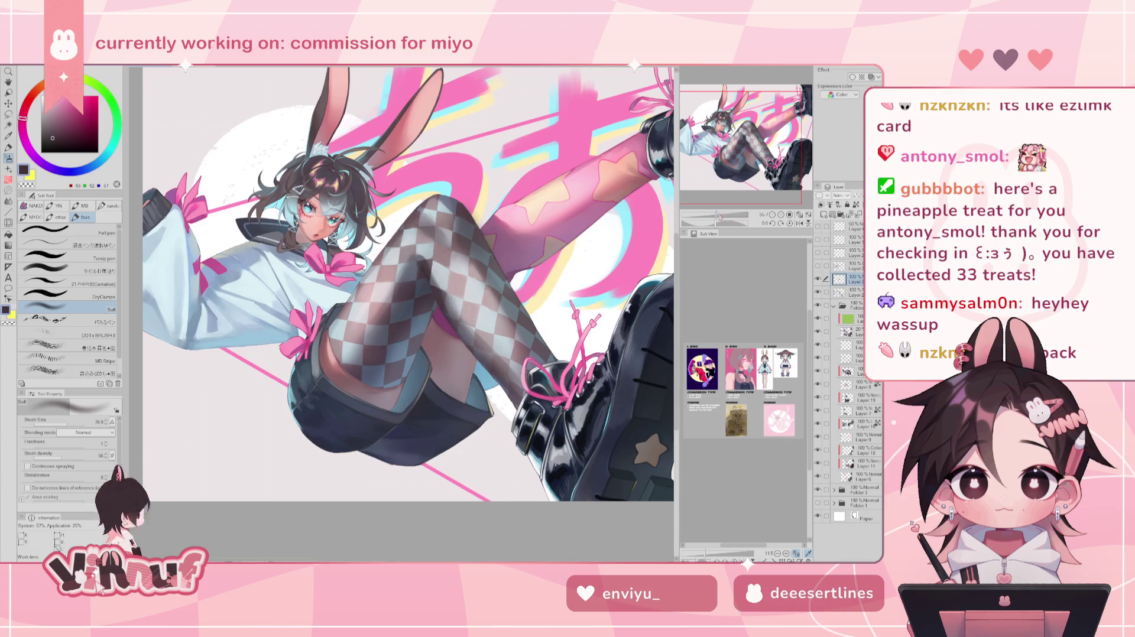
scroll(510, 309, "up", 2)
scroll(509, 309, "up", 2)
left_click(87, 272)
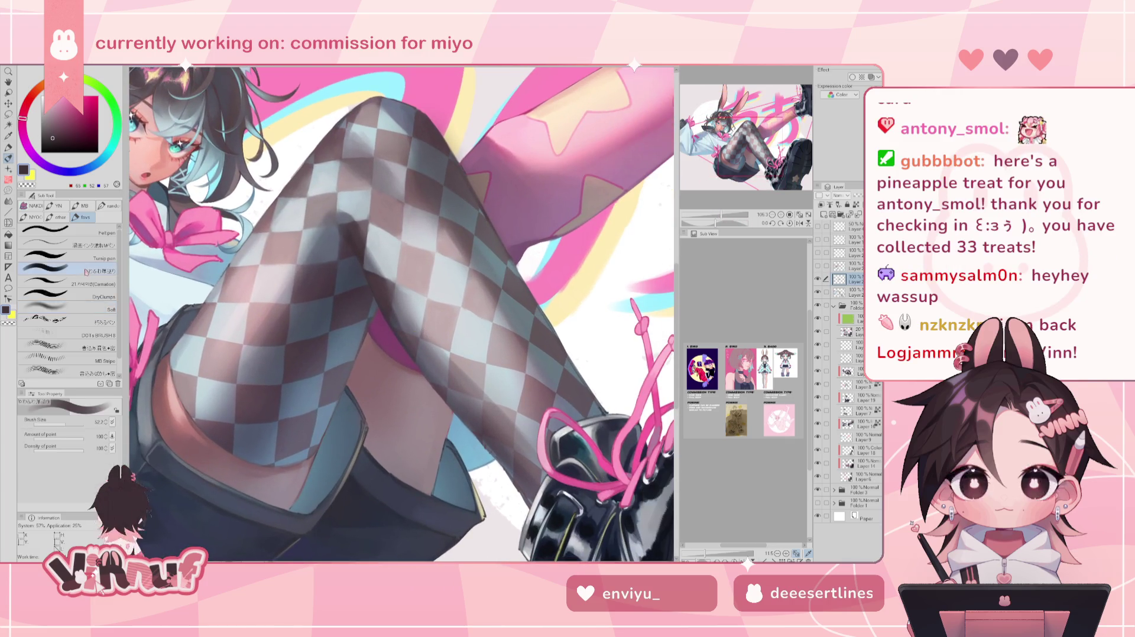
Sample light and dark stocking tones and reduce the brush size to 24.5.
left_click(407, 333, "alt")
left_click(402, 323, "alt")
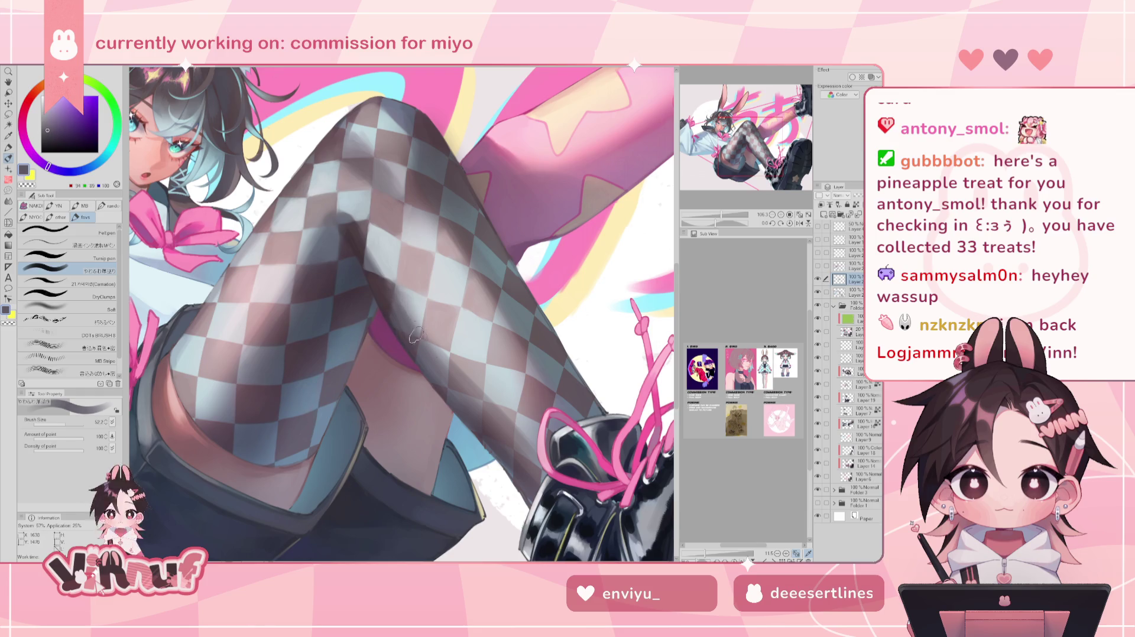
left_click(379, 290, "alt")
left_click(372, 283, "alt")
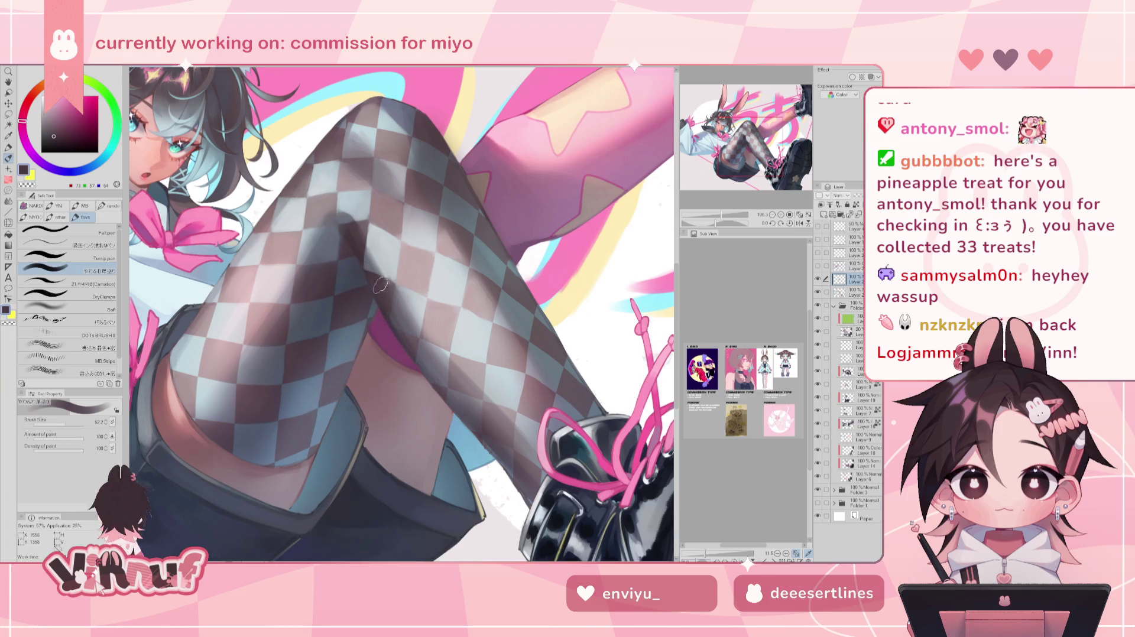
left_click(397, 313, "alt")
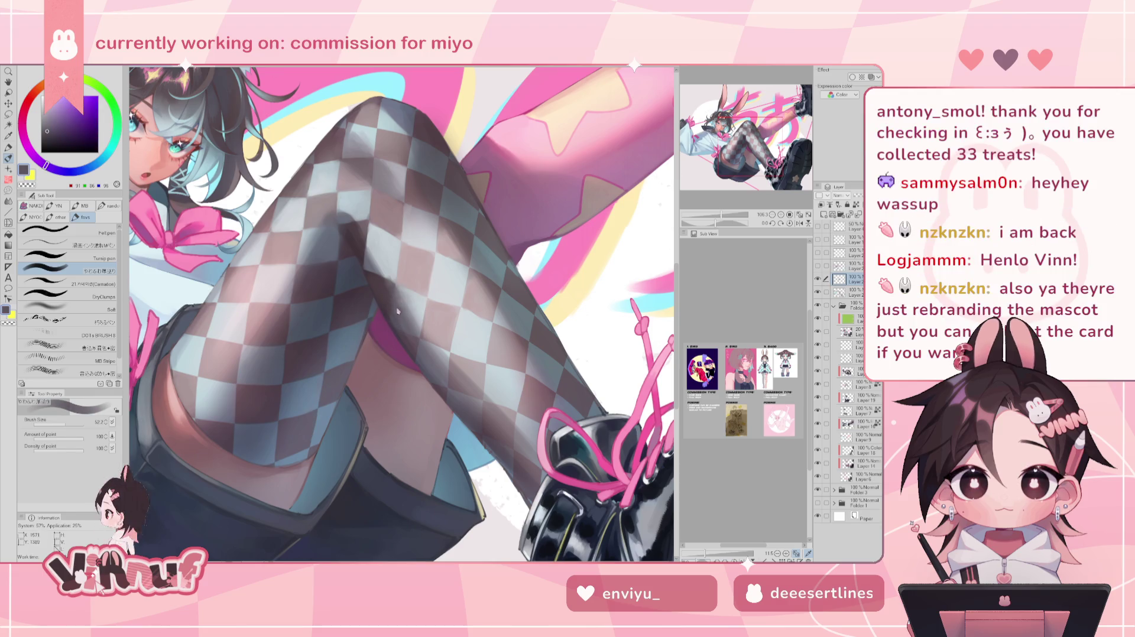
left_click_drag(58, 423, 60, 421)
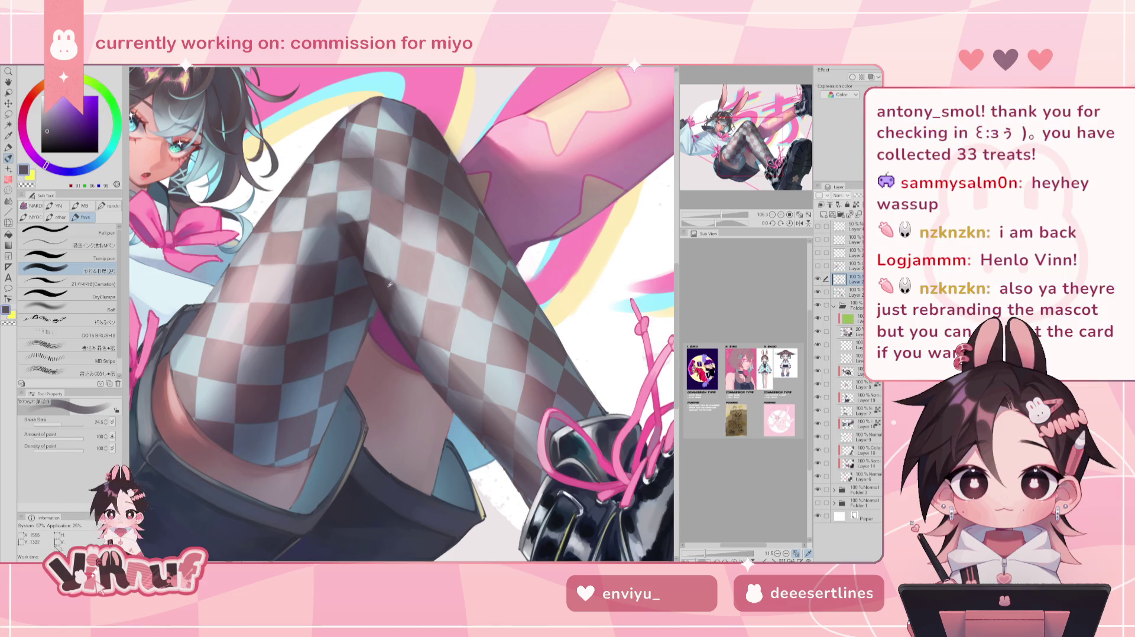
Blend the knee's checker squares using sampled pale blue-grey, dark purple and brownish pink.
left_click(367, 250, "alt")
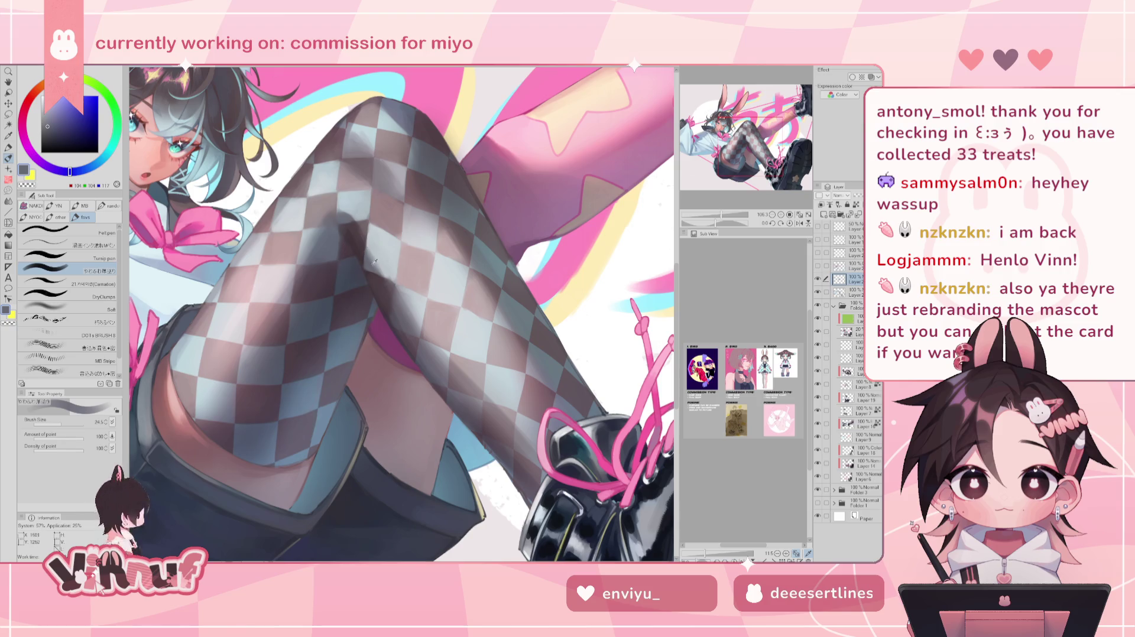
left_click(407, 332, "alt")
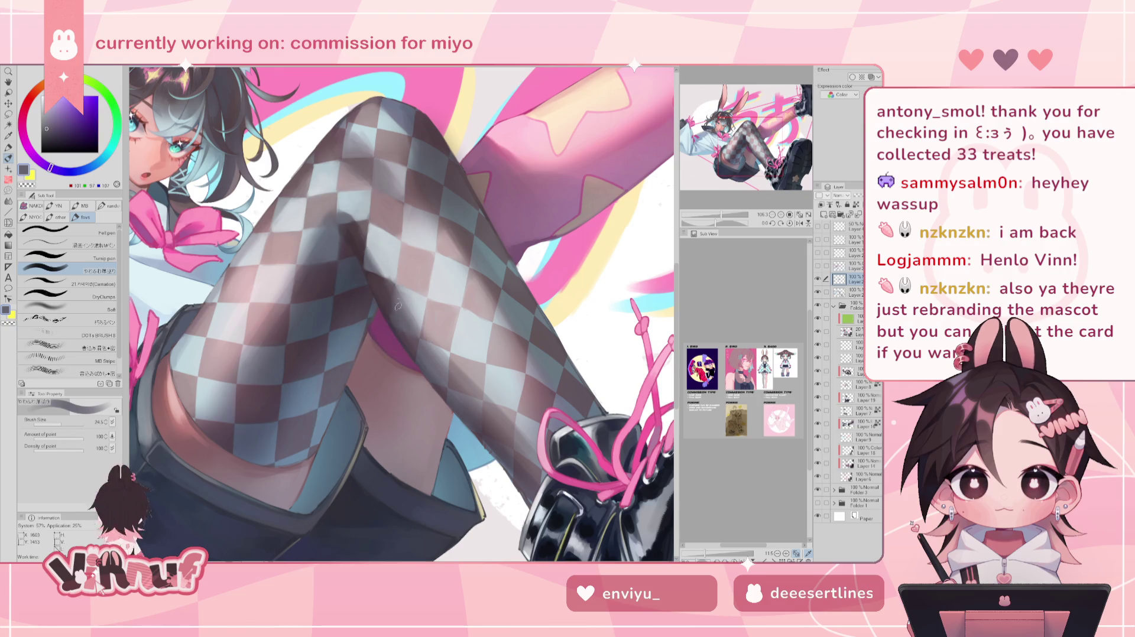
left_click(368, 261, "alt")
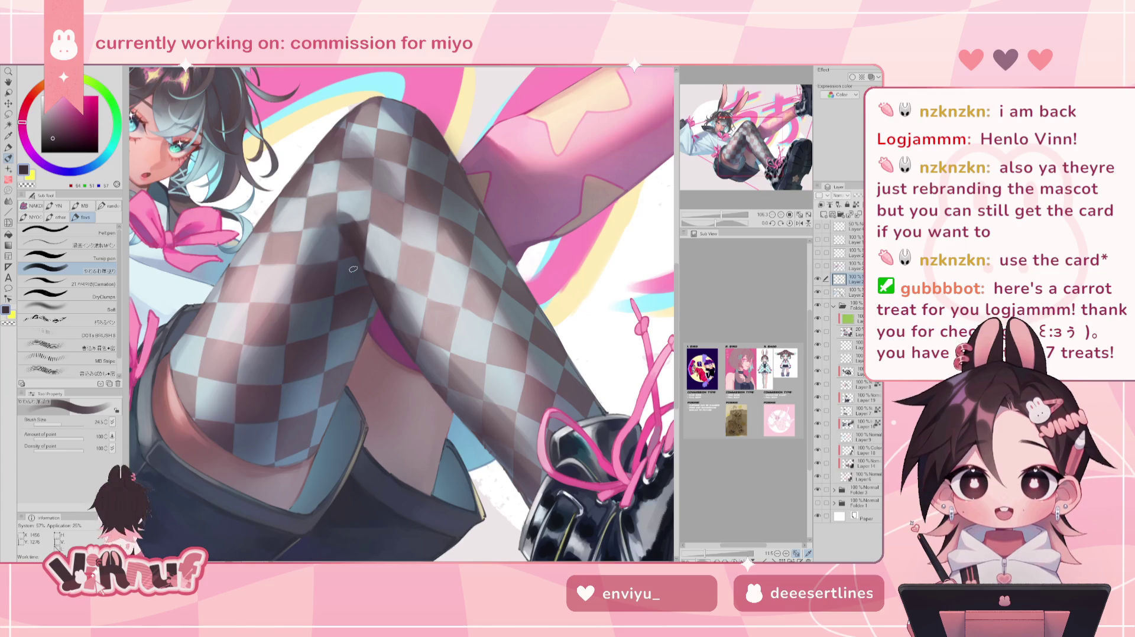
left_click(344, 253, "alt")
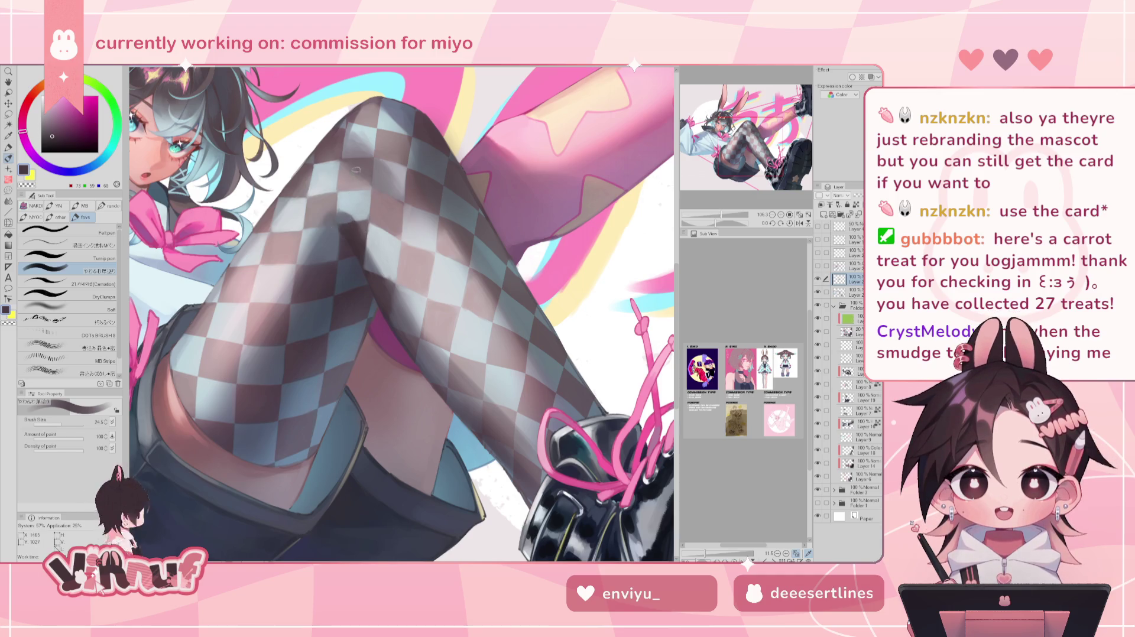
left_click(323, 236, "alt")
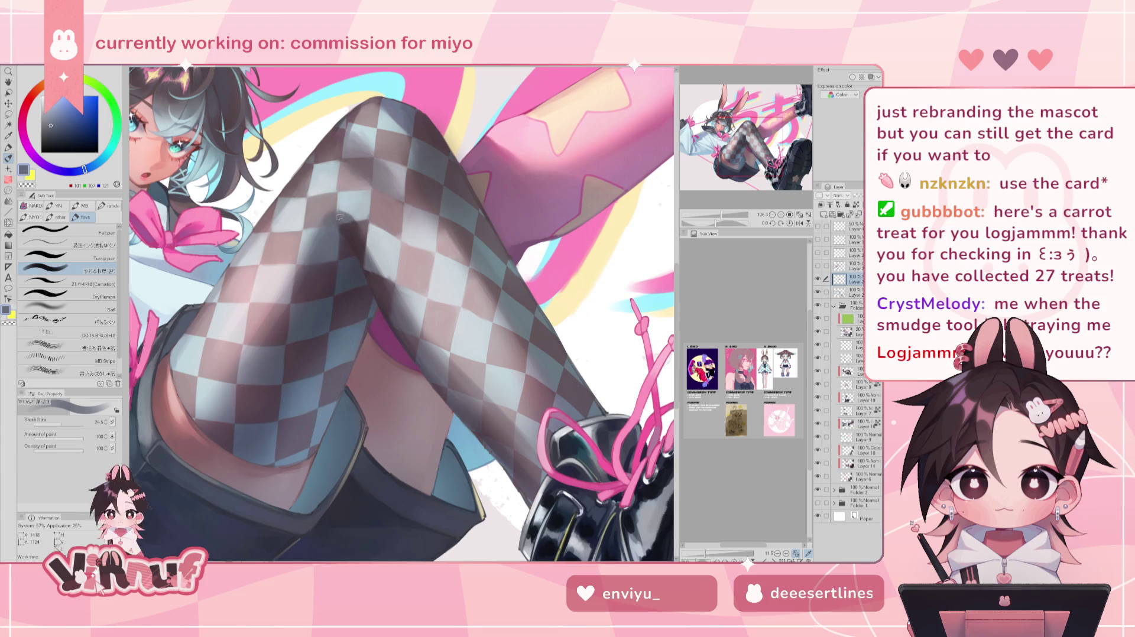
left_click(334, 218, "alt")
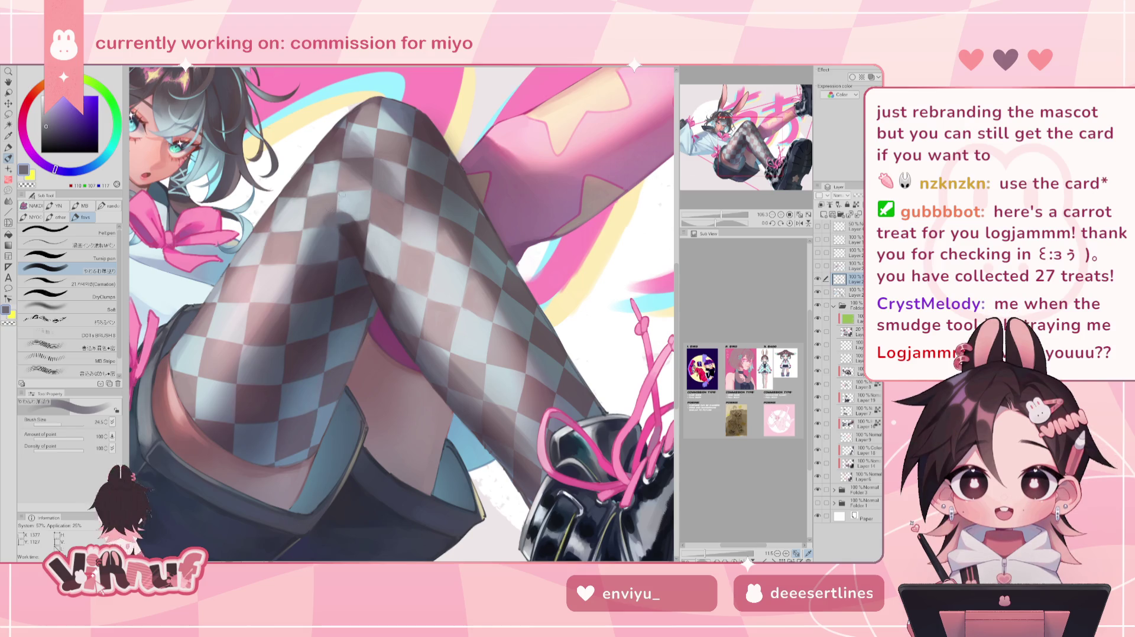
left_click(349, 231, "alt")
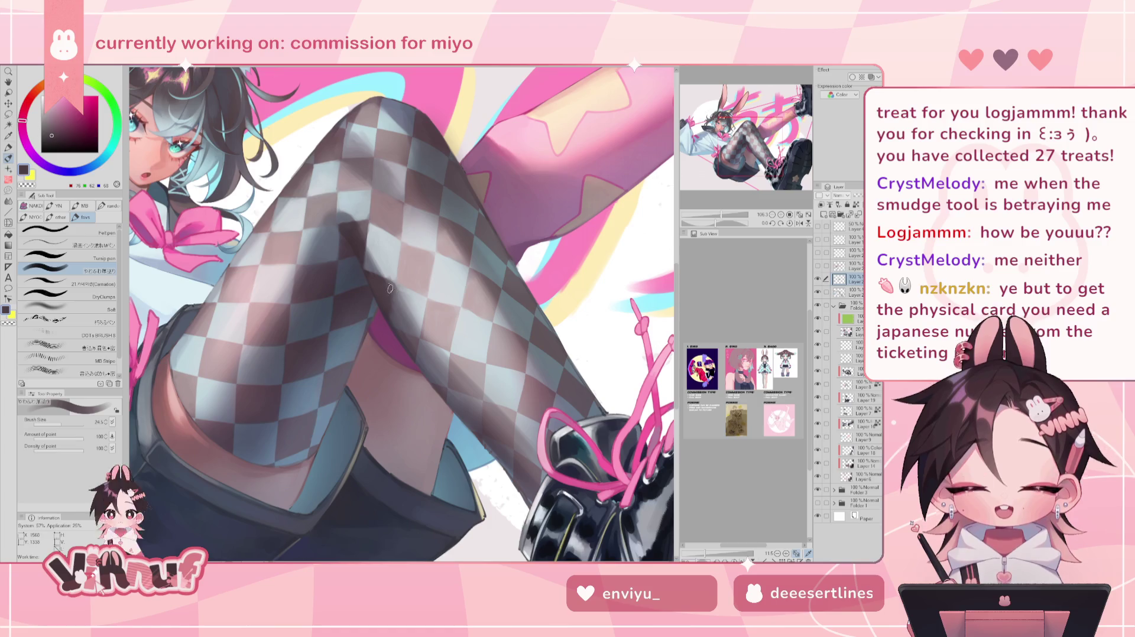
left_click(393, 308, "alt")
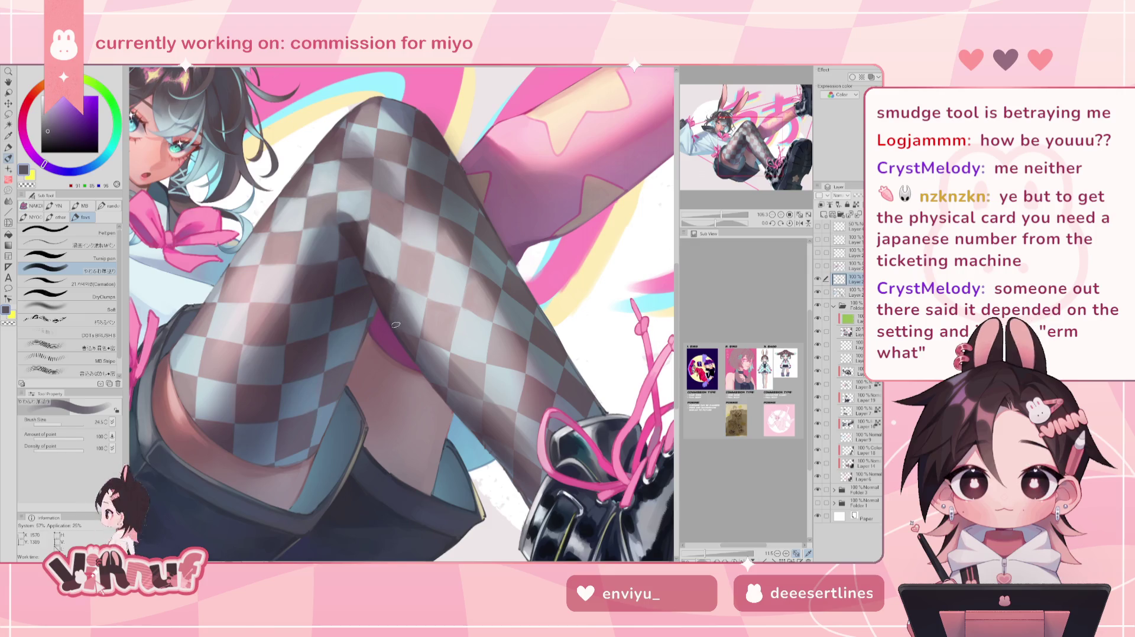
left_click(402, 283, "alt")
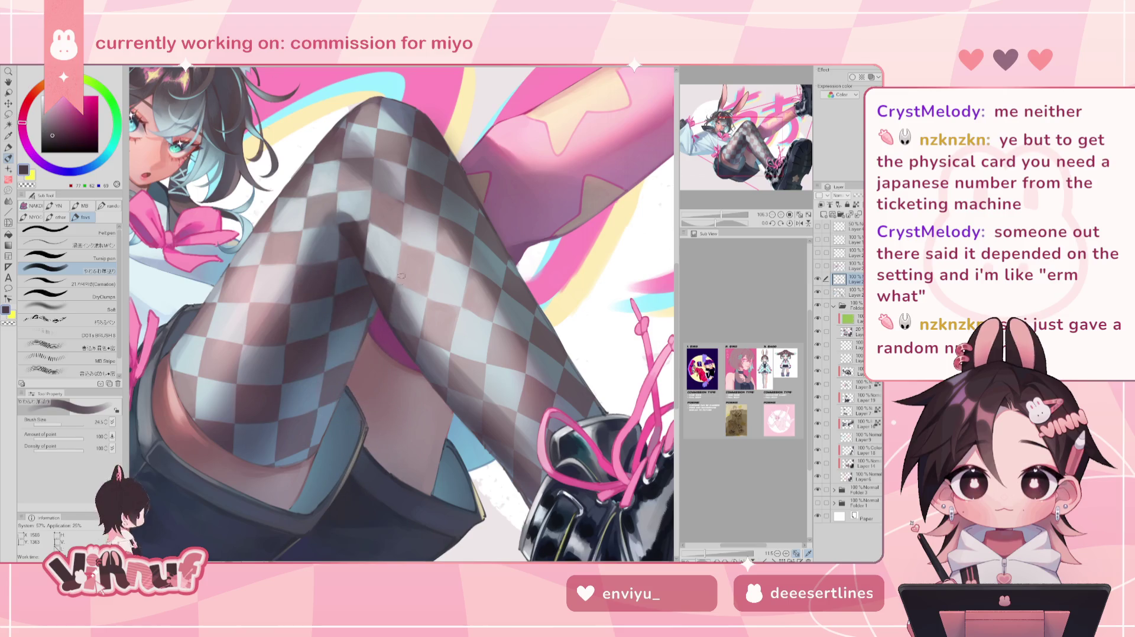
Zoom out to the whole illustration and flip it horizontally and back.
left_click_drag(720, 215, 716, 214)
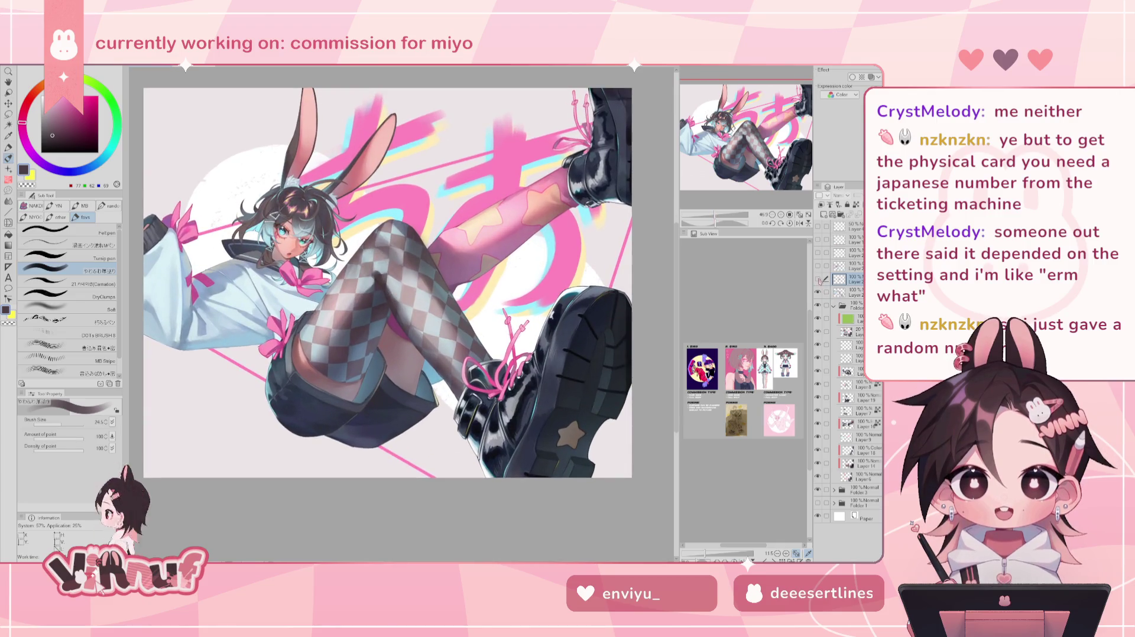
left_click(799, 223)
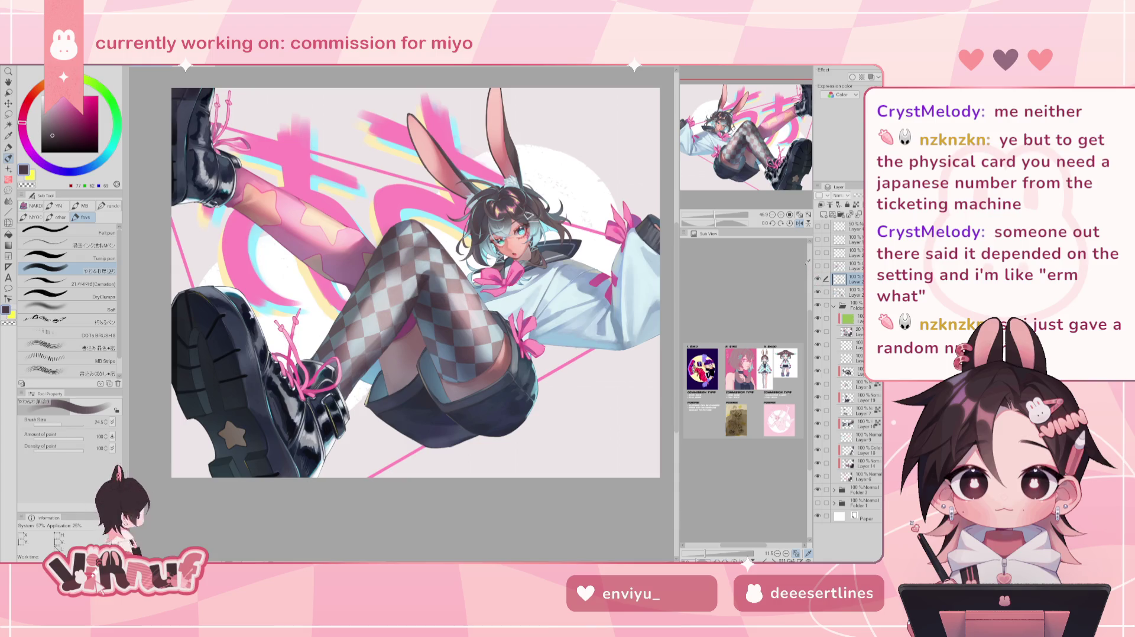
left_click(800, 223)
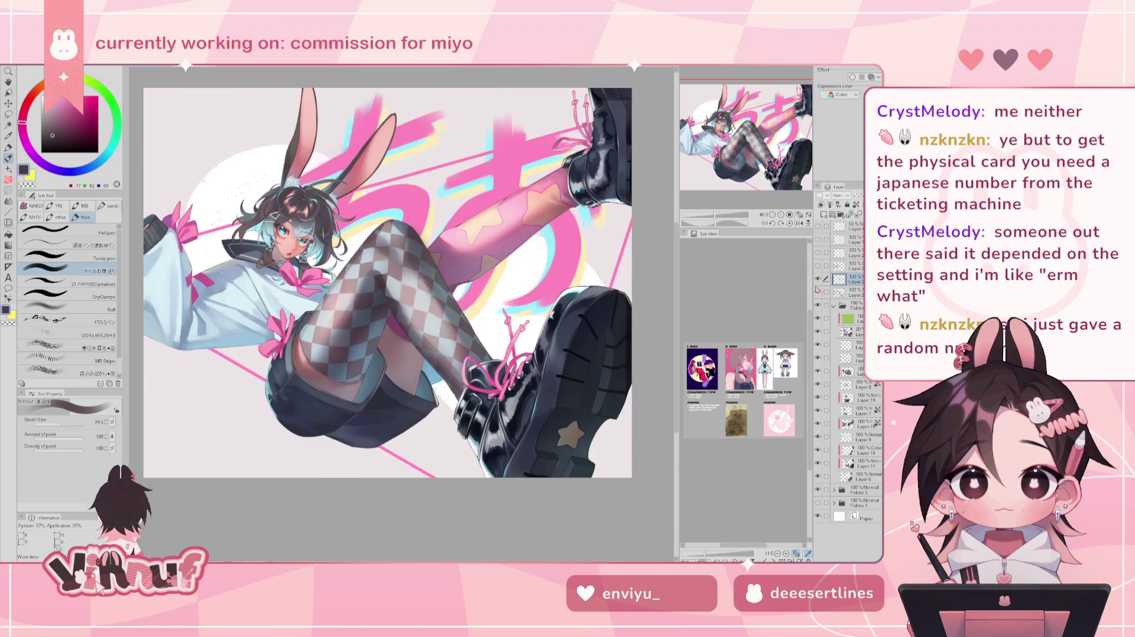
Toggle the sleeve-and-boot and face-area layers off and on to compare, then briefly flip the view.
left_click(818, 293)
left_click(818, 293)
left_click(818, 292)
left_click(818, 292)
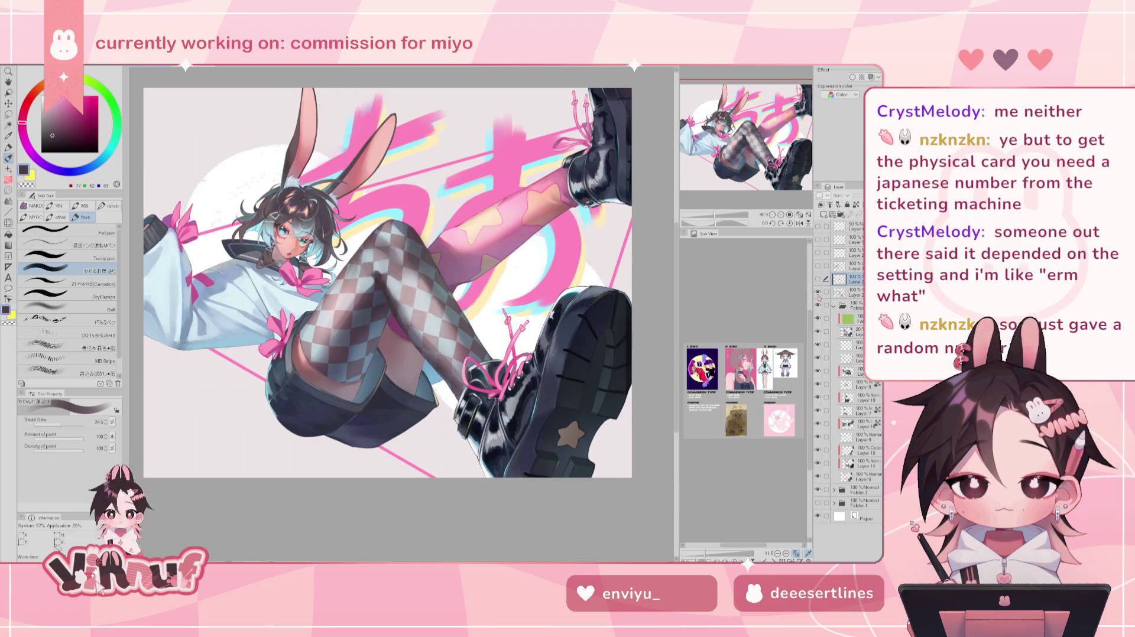
left_click(818, 287)
left_click(818, 287)
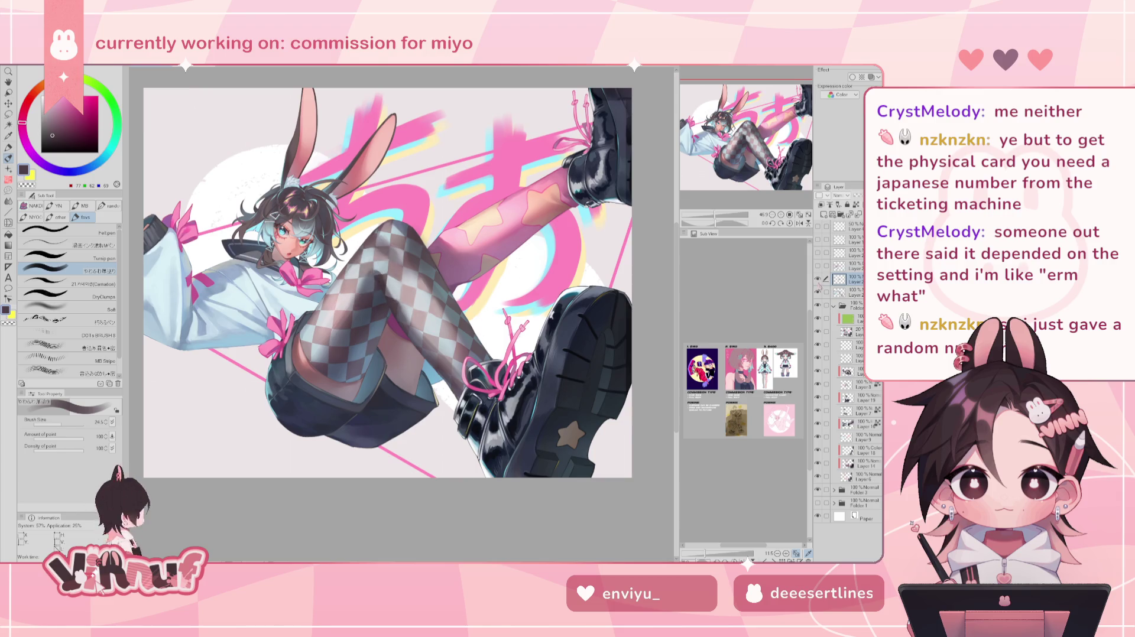
key("h")
key("h")
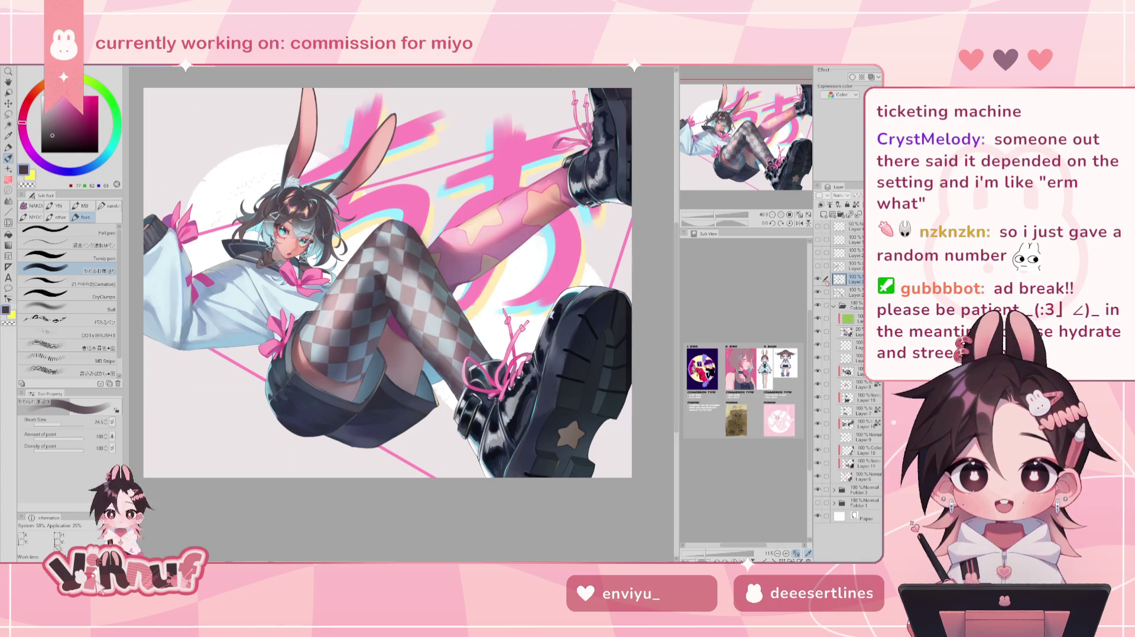
scroll(395, 293, "up", 3)
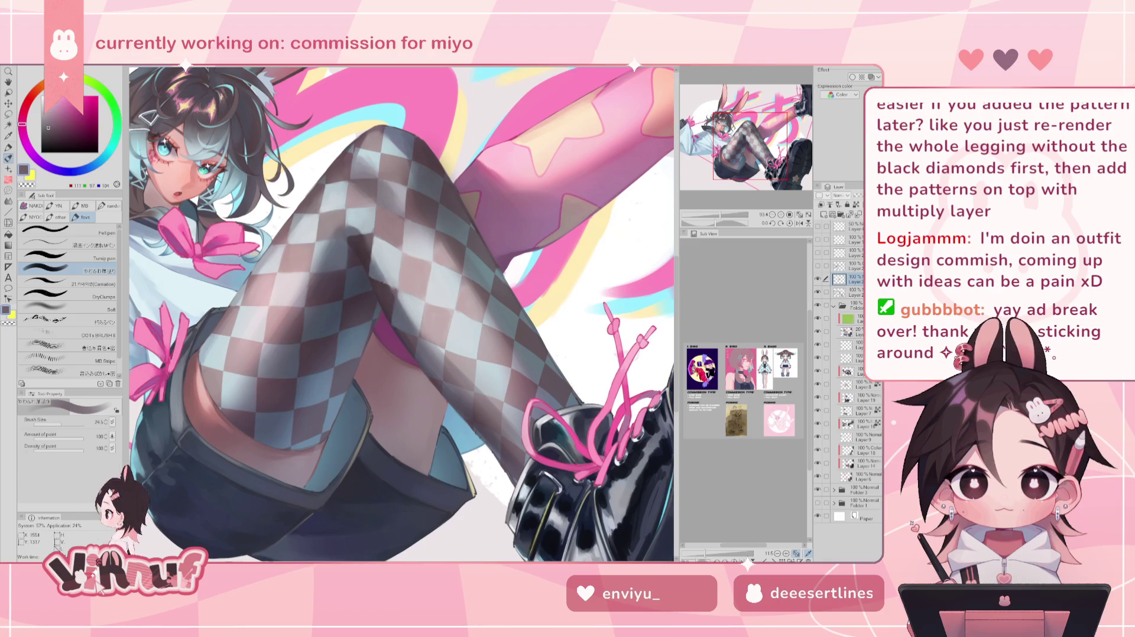
Blend the thigh's checker diamonds with sampled light blue-grey, pinkish and dark mauve tones.
left_click(407, 300, "alt")
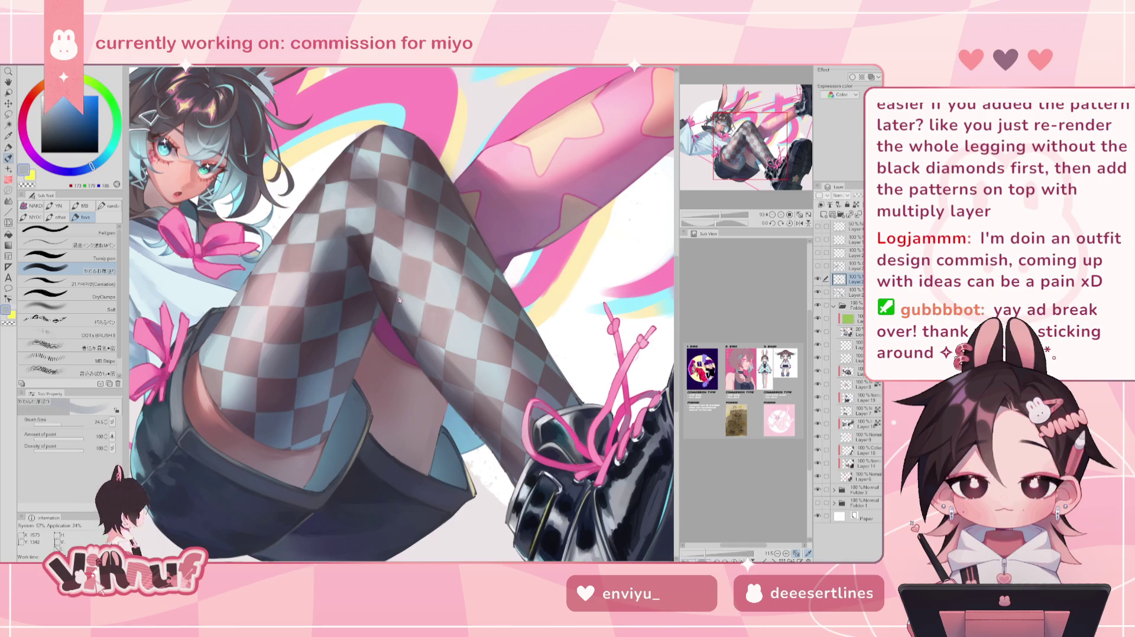
left_click(403, 267, "alt")
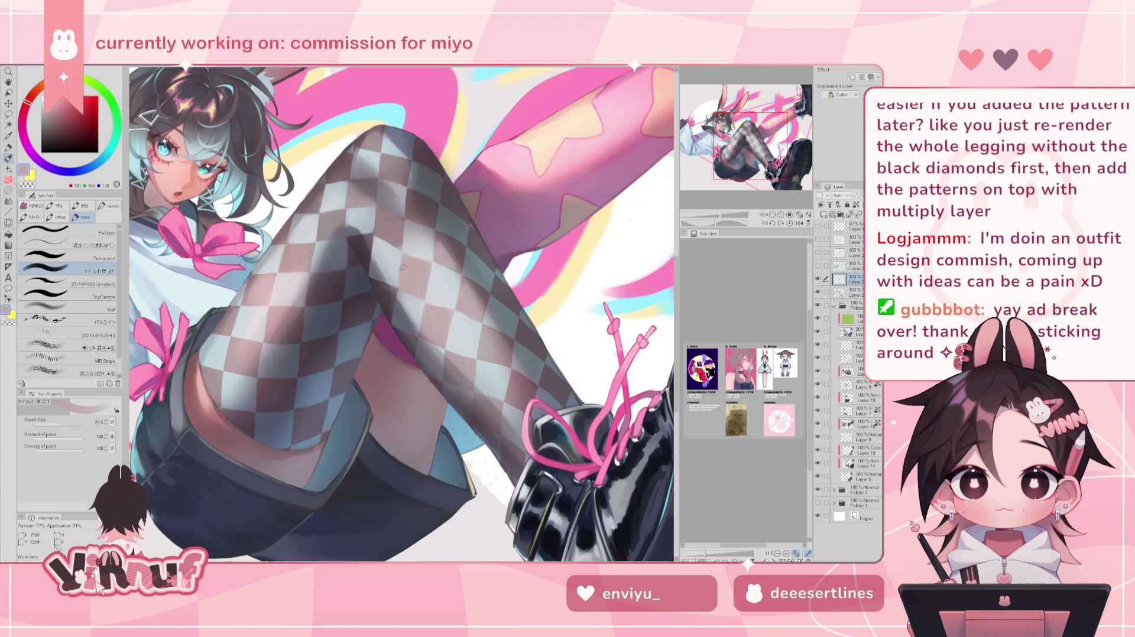
left_click(387, 295, "alt")
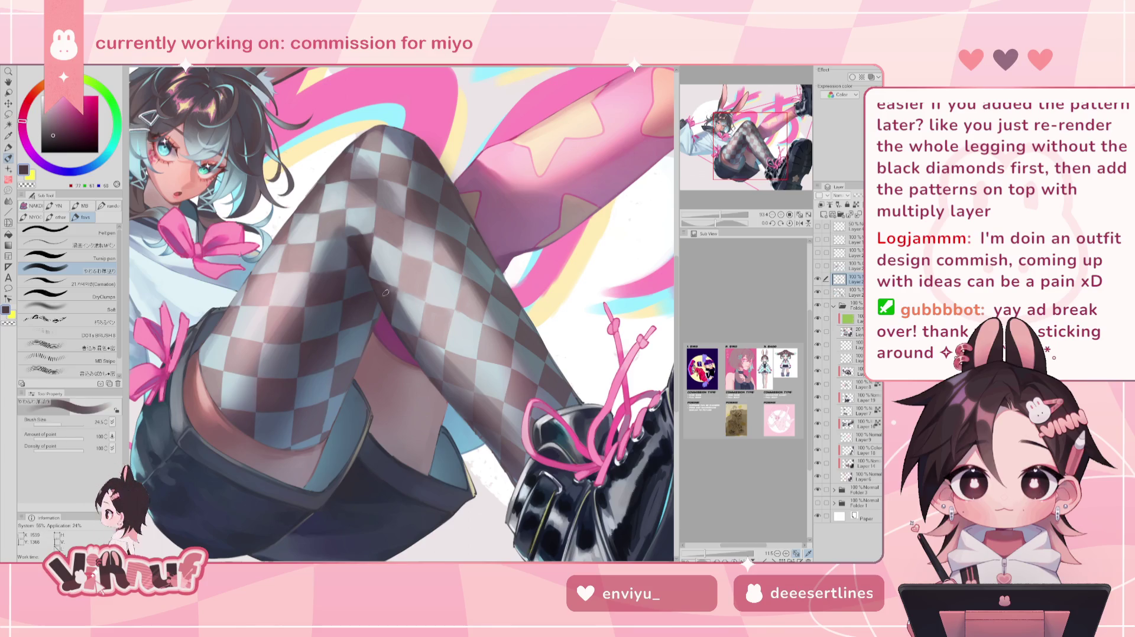
left_click(388, 285, "alt")
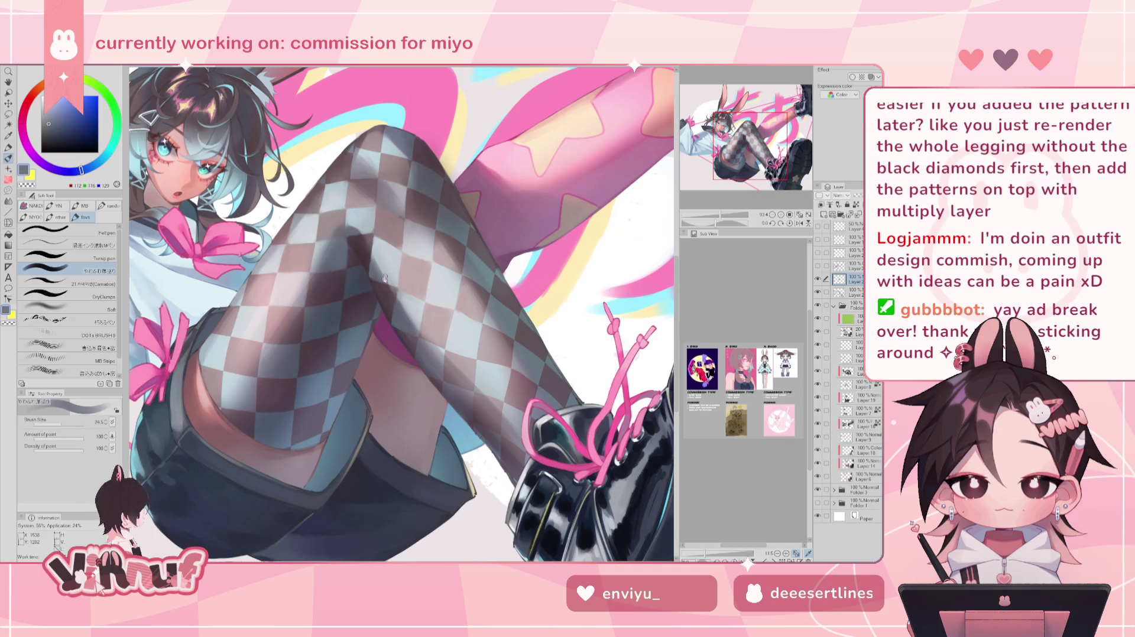
left_click(368, 251, "alt")
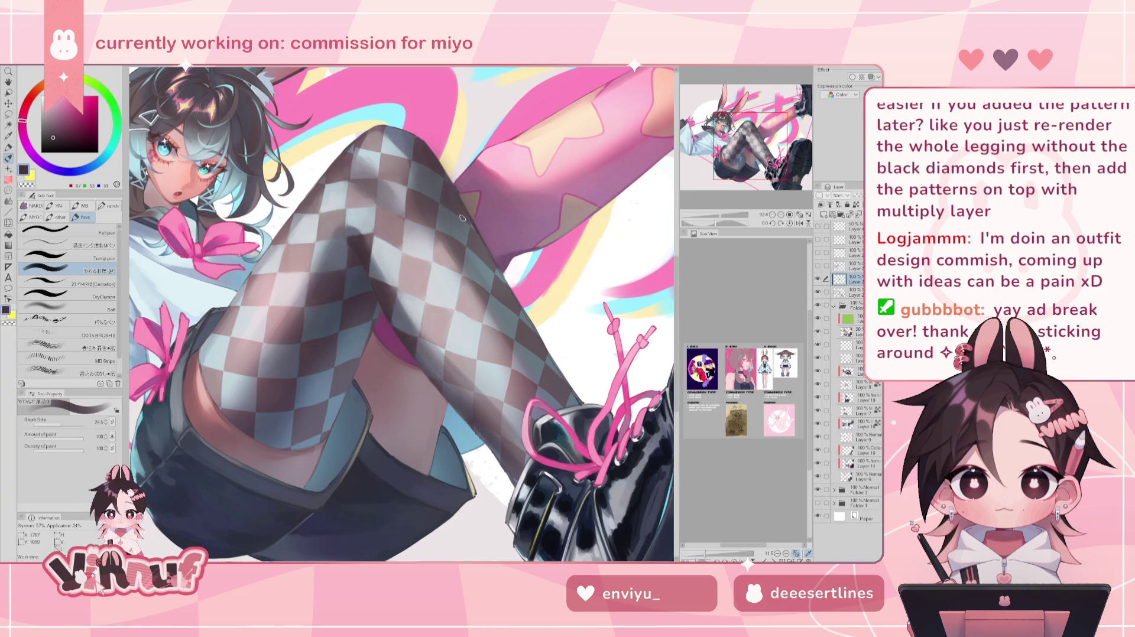
Flip the canvas to check, resize the brush (15, 48, then 24.5) and blend with sampled mauve and blue-grey.
key("h")
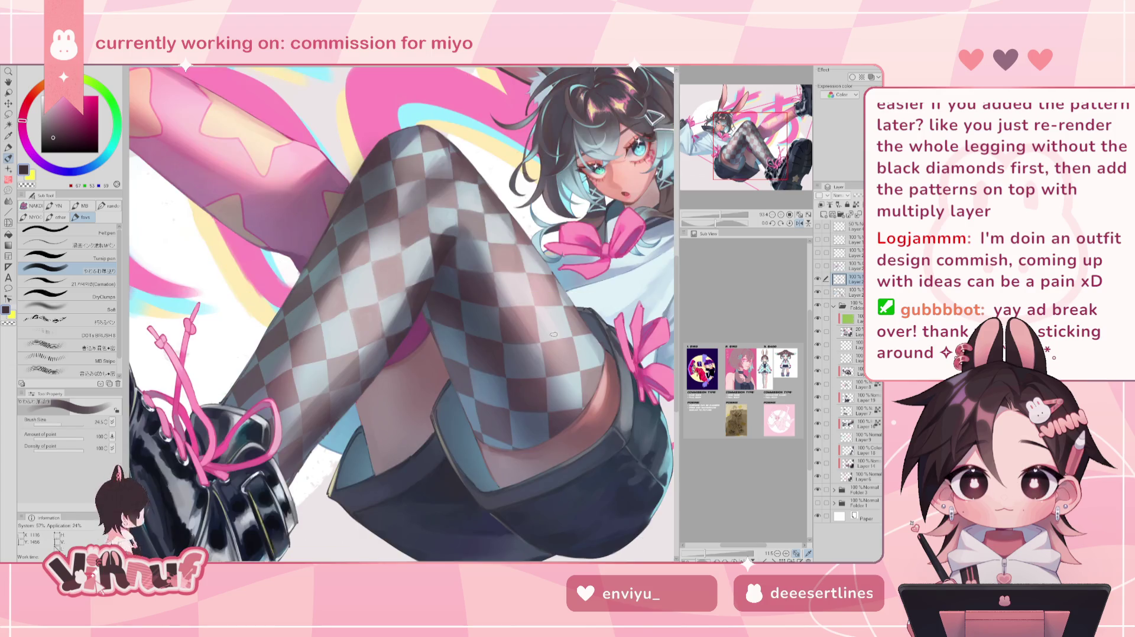
key("h")
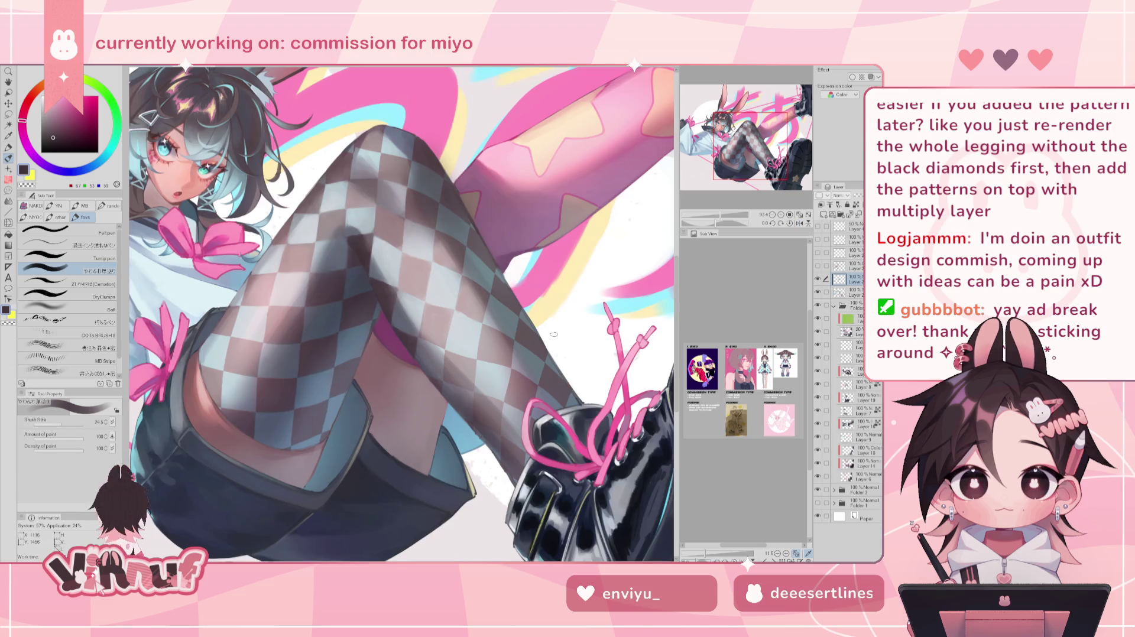
left_click(60, 423)
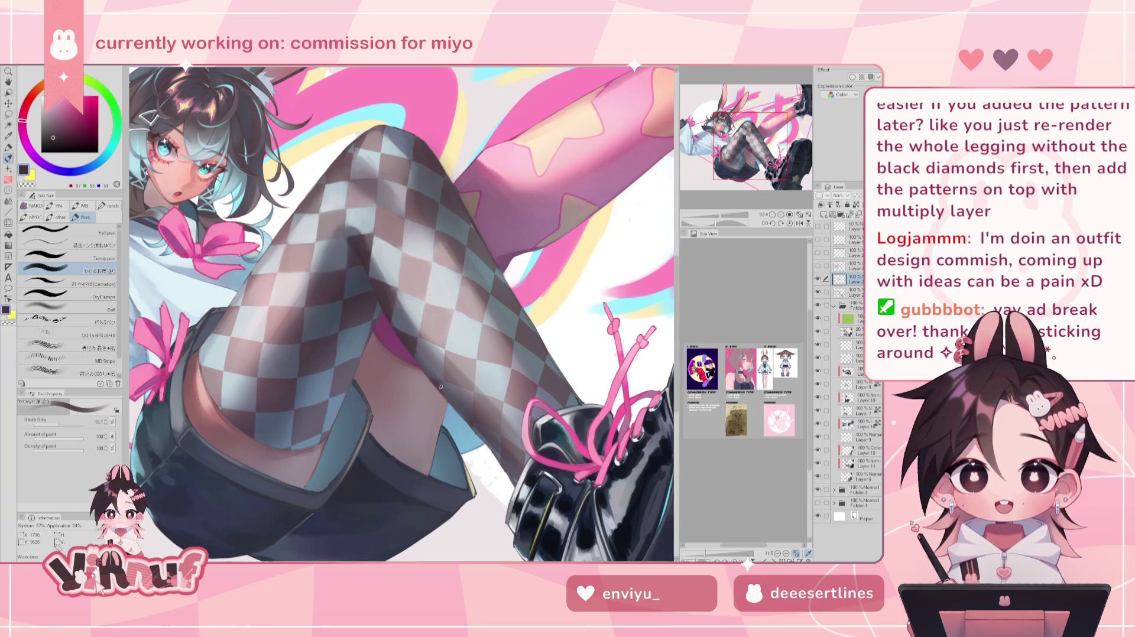
left_click(481, 426, "alt")
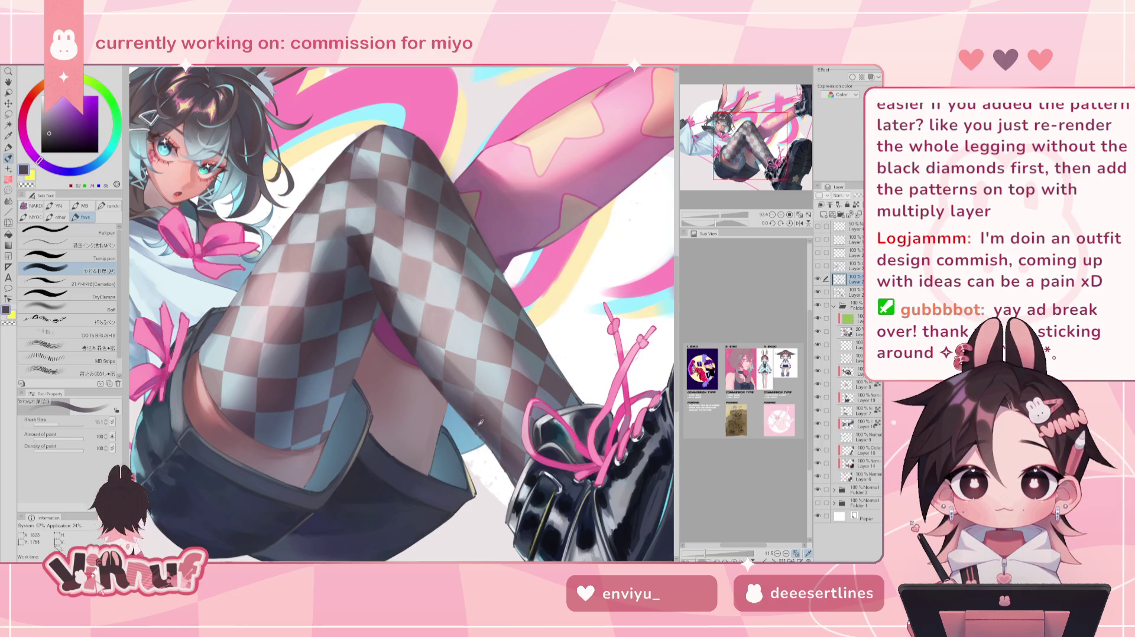
left_click(394, 269, "alt")
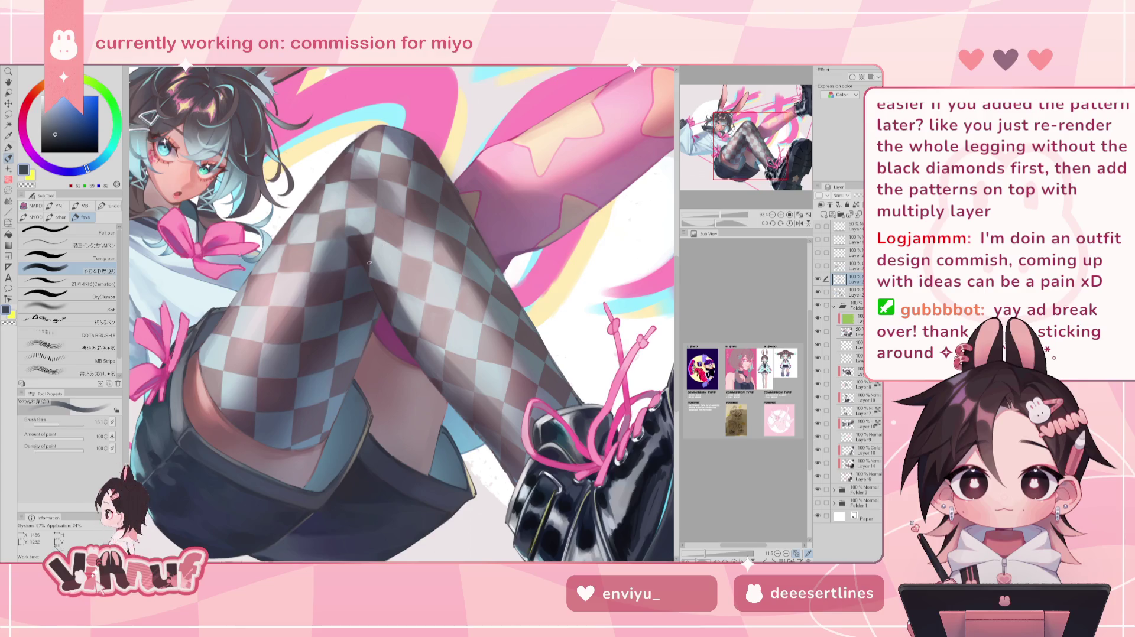
left_click(361, 251, "alt")
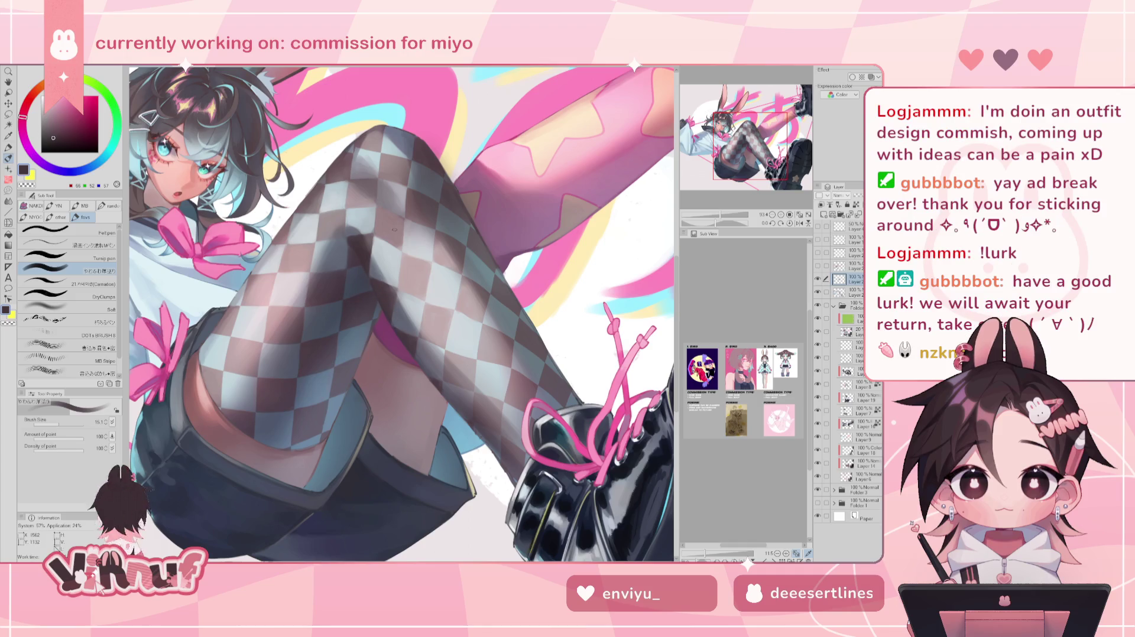
key("bracketright")
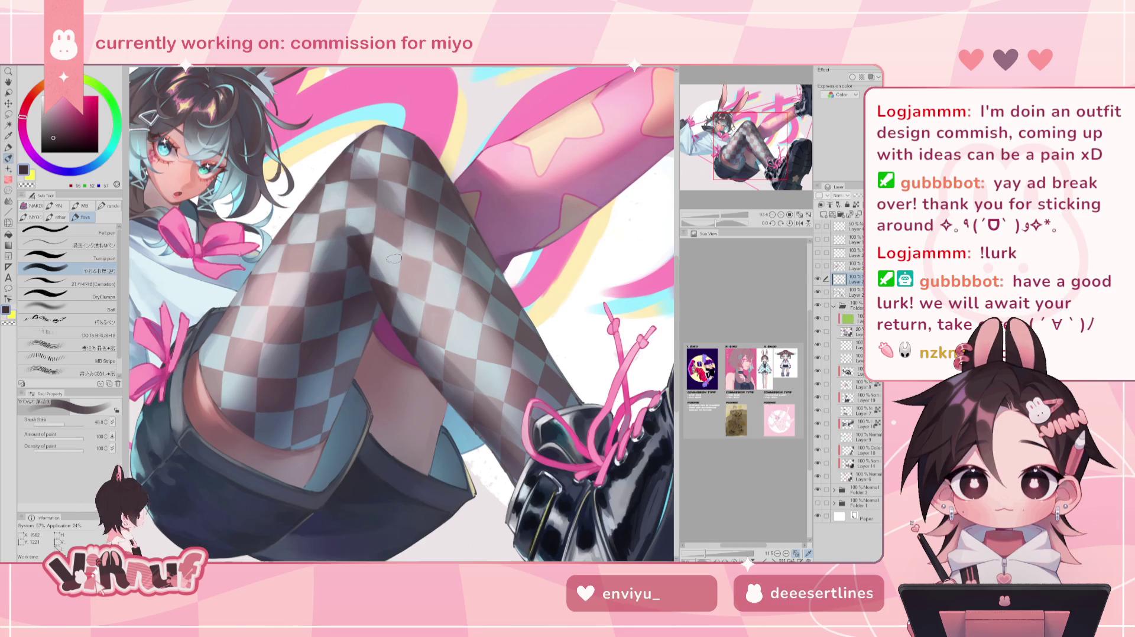
left_click(393, 273, "alt")
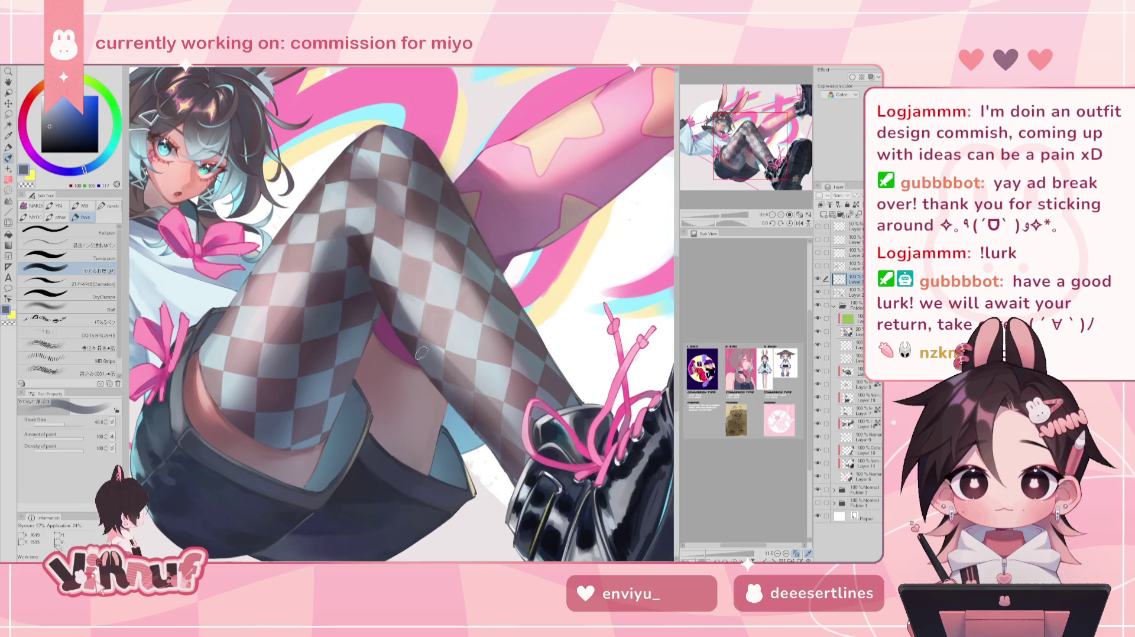
left_click_drag(424, 349, 403, 315)
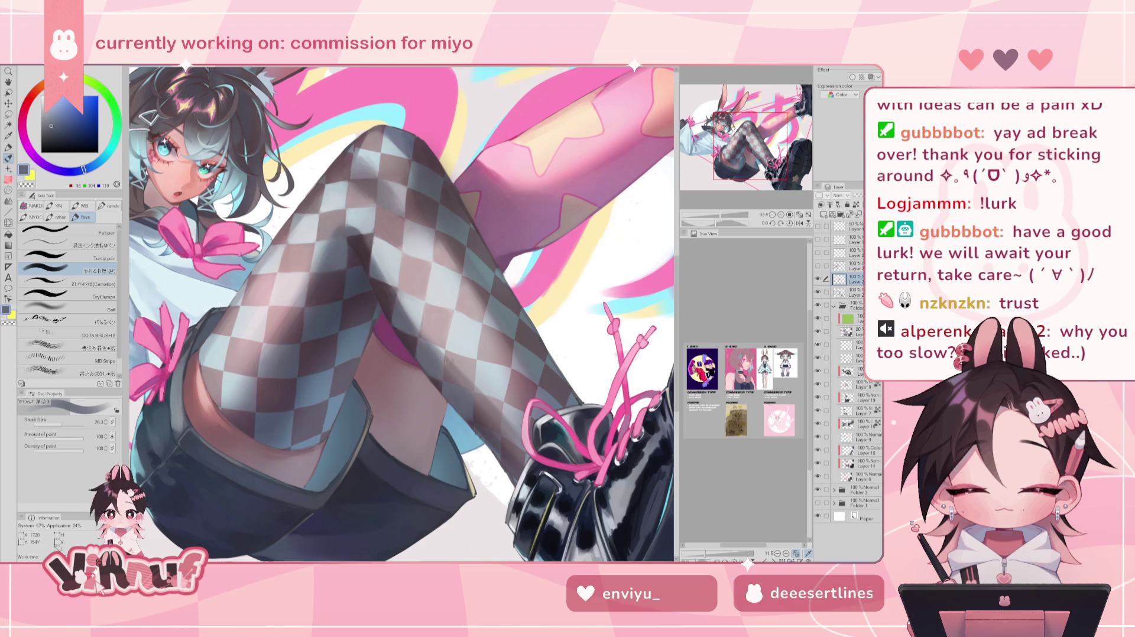
Paint highlights by alternating sampled pale blue and muted pink from the stocking diamonds.
left_click(454, 377, "alt")
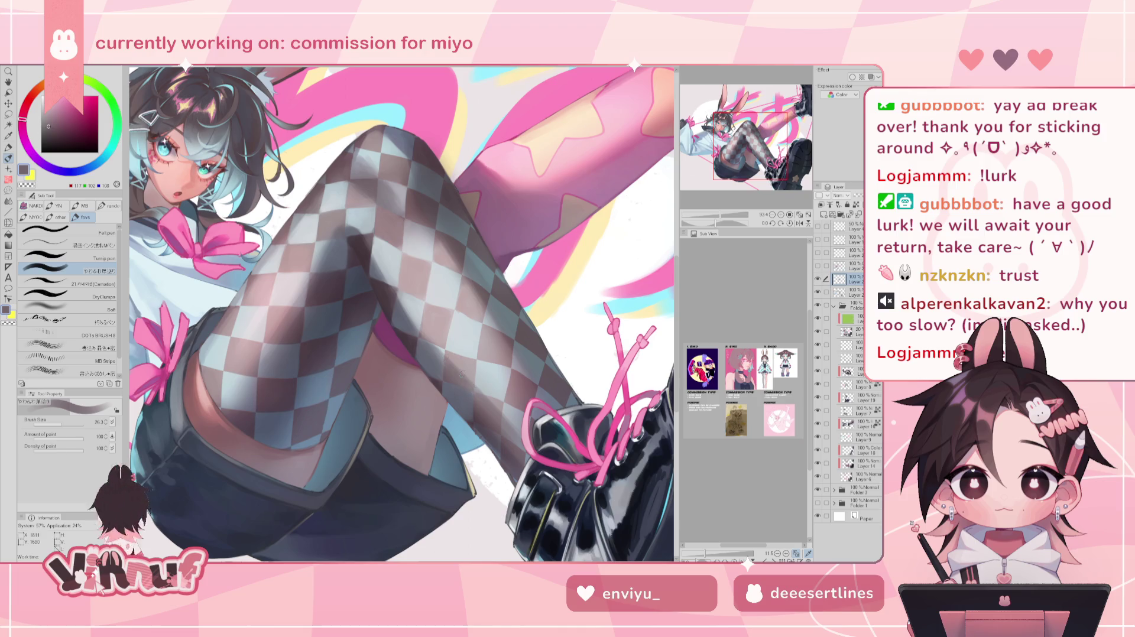
left_click(441, 350, "alt")
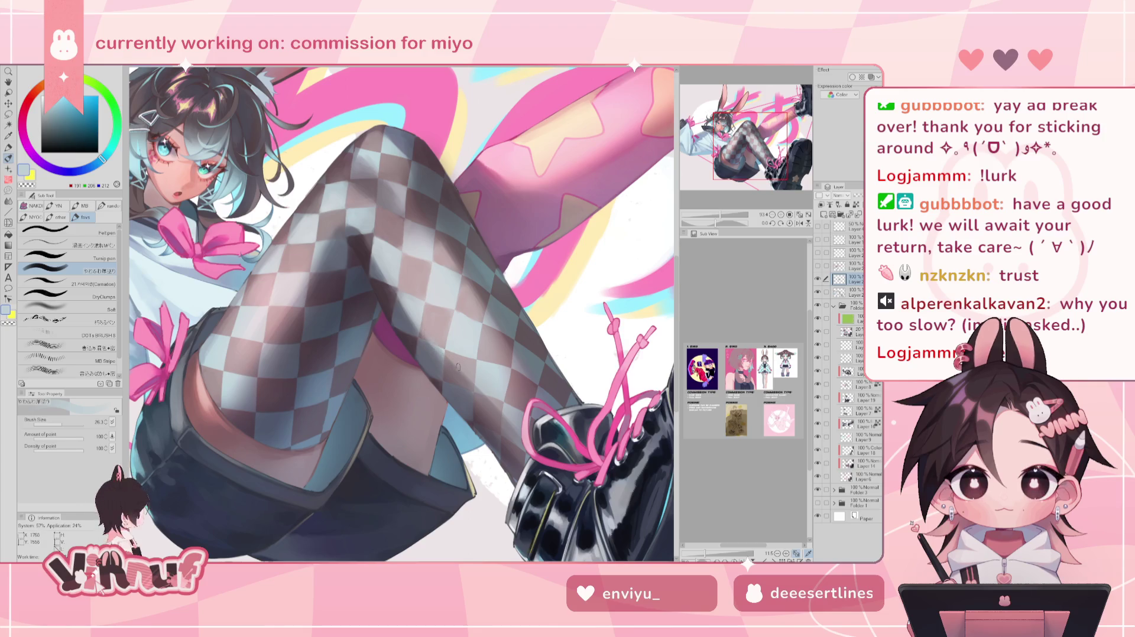
left_click(456, 361, "alt")
left_click(440, 338, "alt")
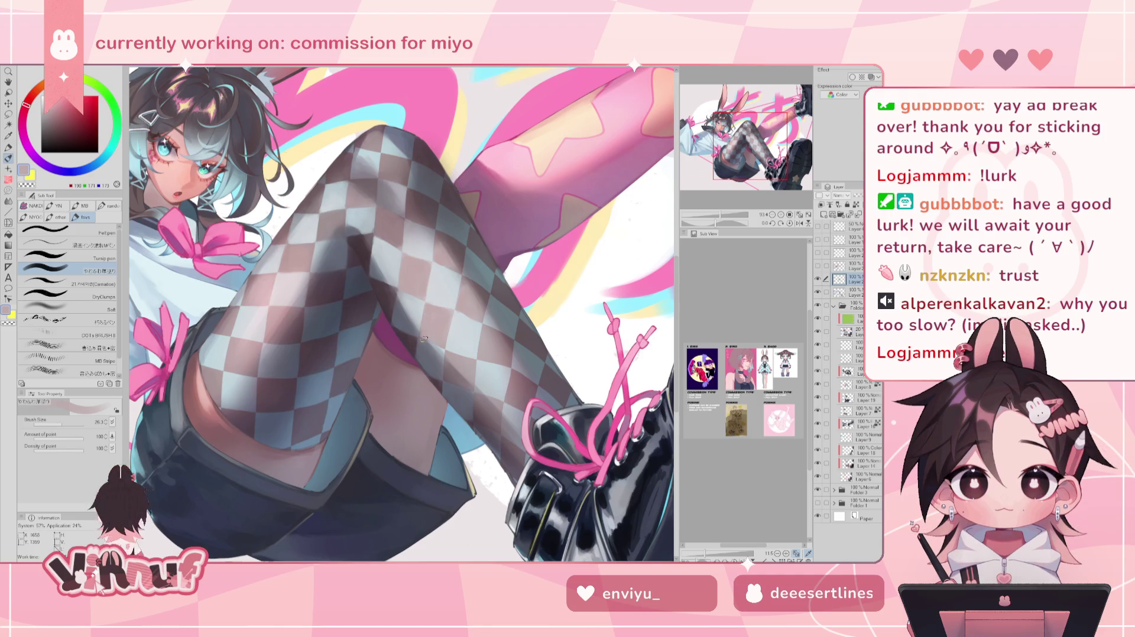
left_click(414, 305, "alt")
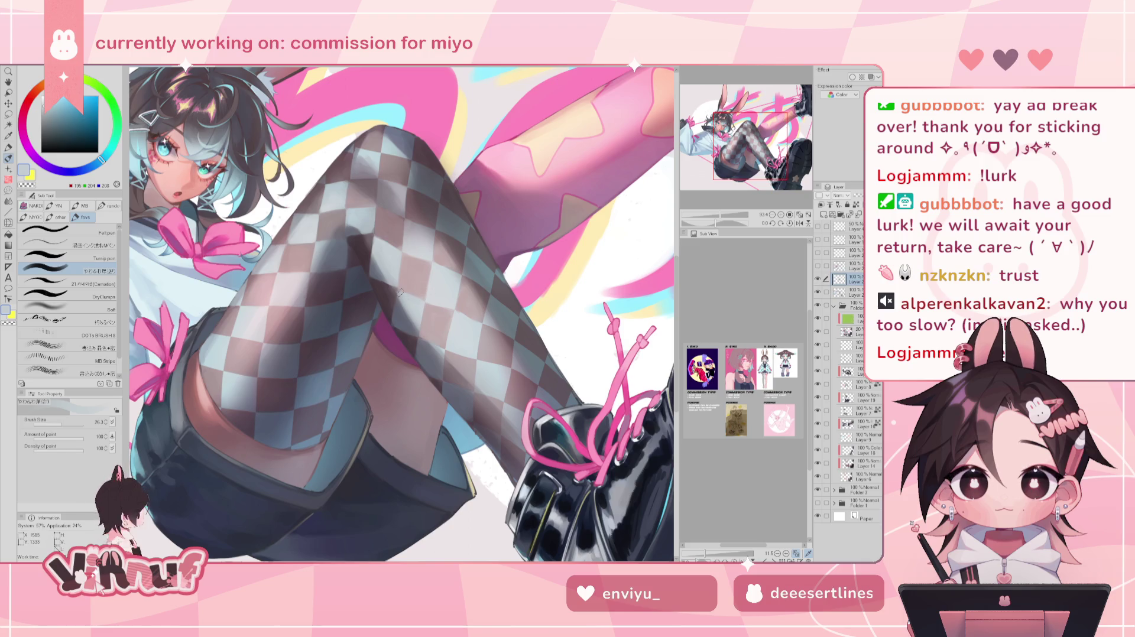
left_click(440, 256, "alt")
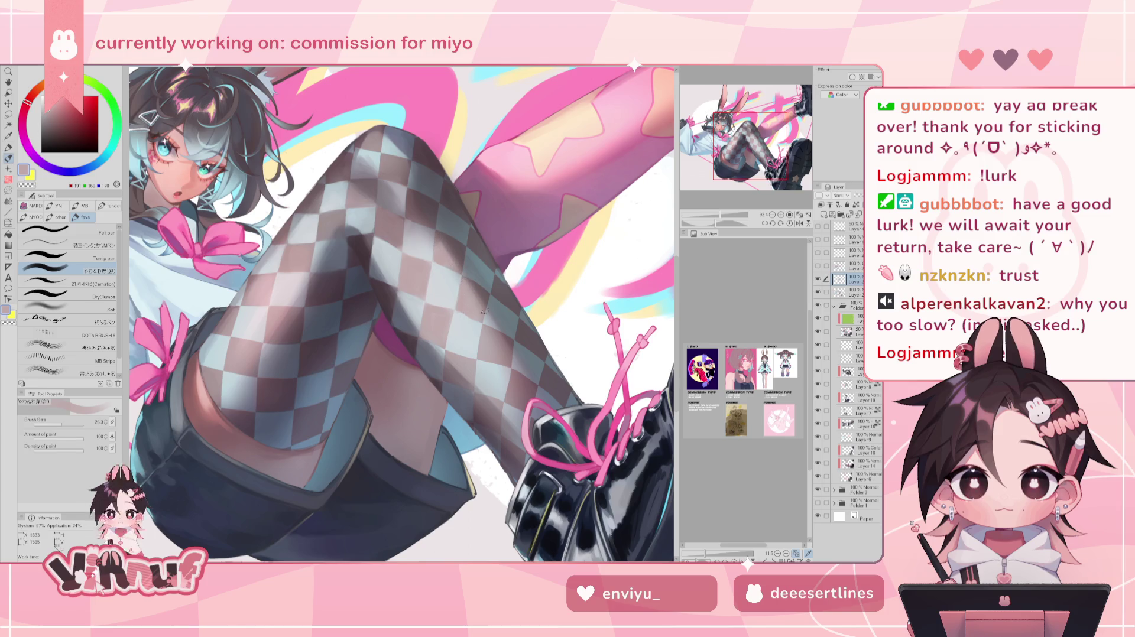
left_click(463, 318, "alt")
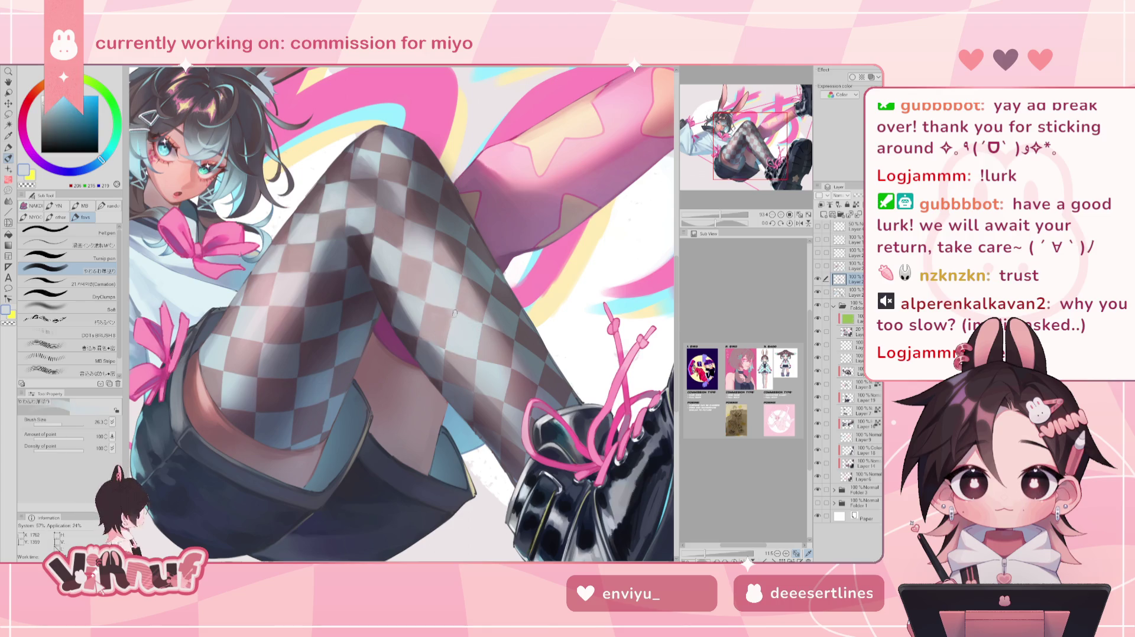
left_click(452, 314, "alt")
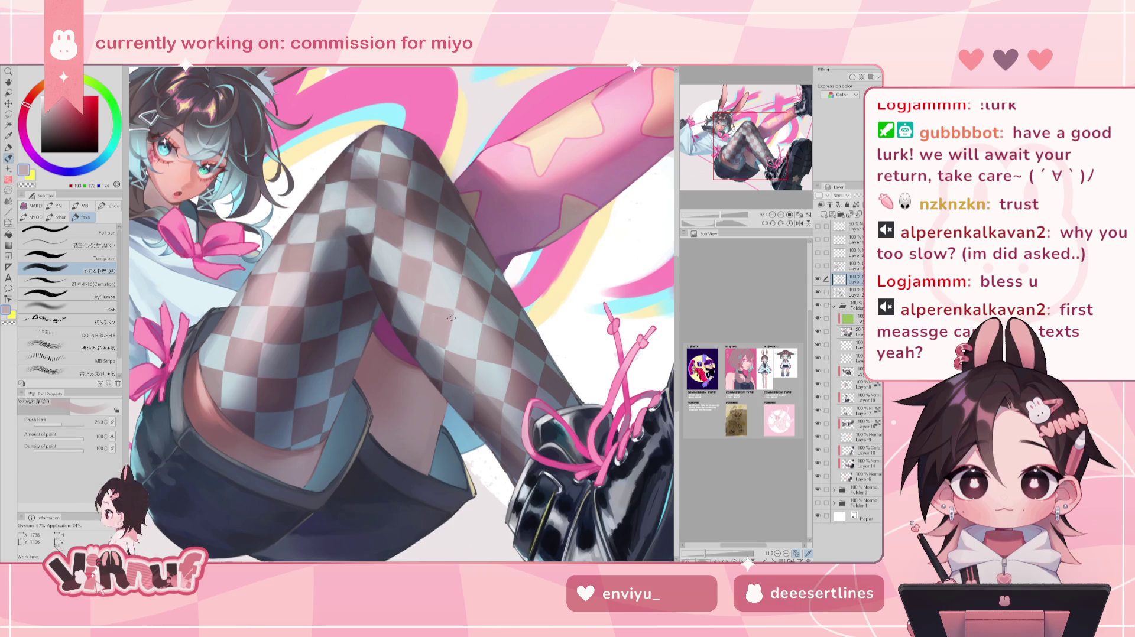
Refine pale blue and pink areas, then shade with dark grey, bluer grey and dark mauve.
left_click(439, 350, "alt")
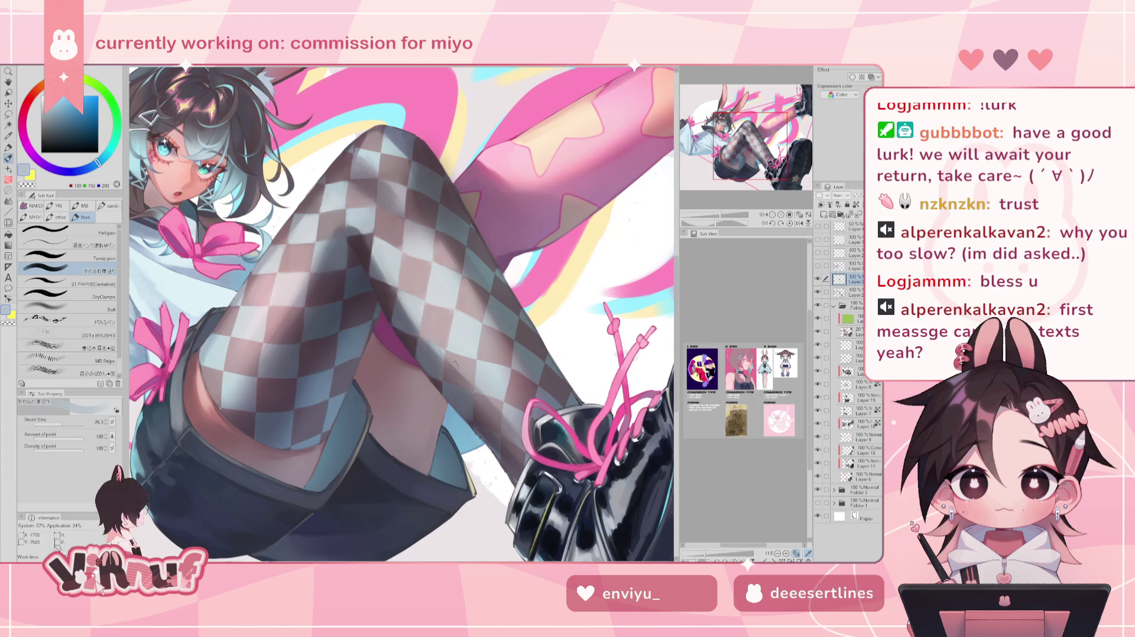
left_click(473, 382, "alt")
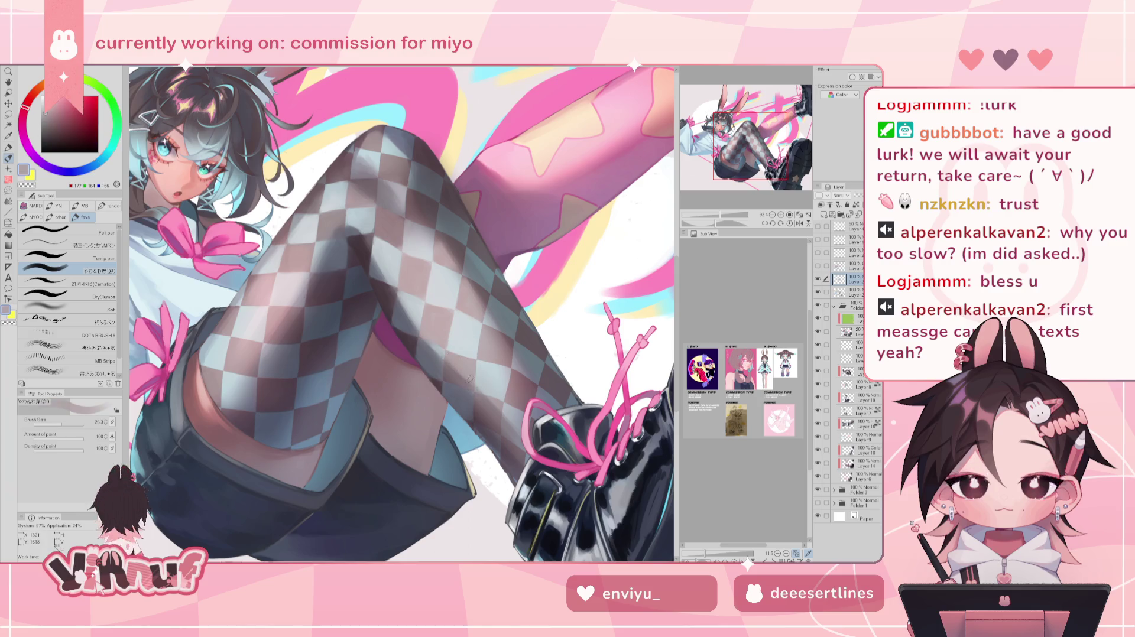
left_click(434, 336, "alt")
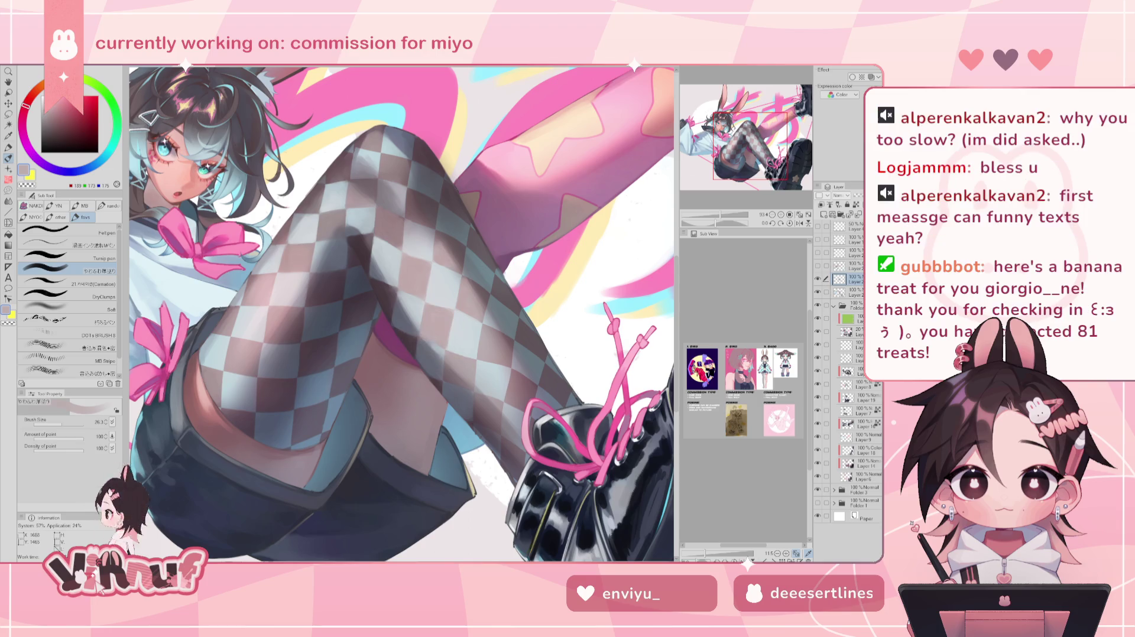
left_click(421, 336, "alt")
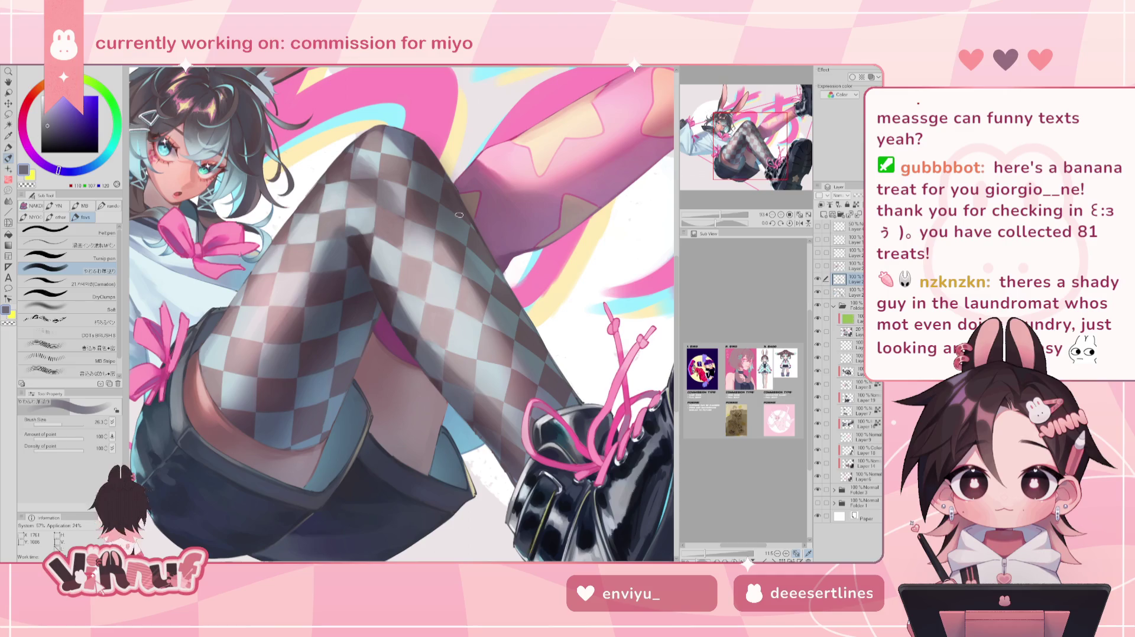
left_click(400, 327, "alt")
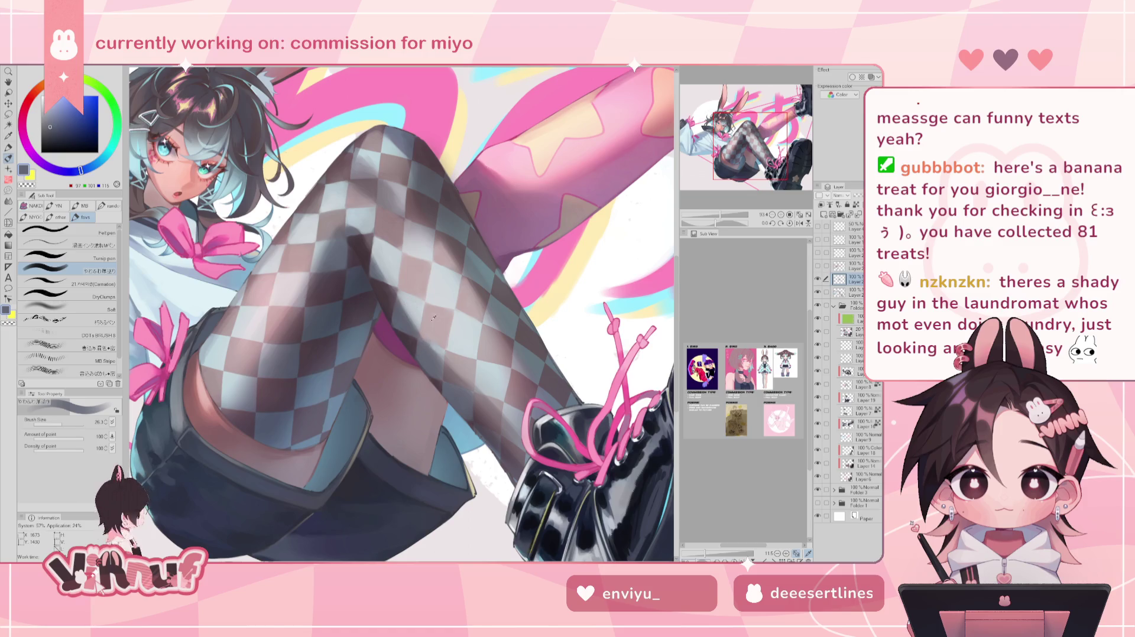
left_click(413, 342, "alt")
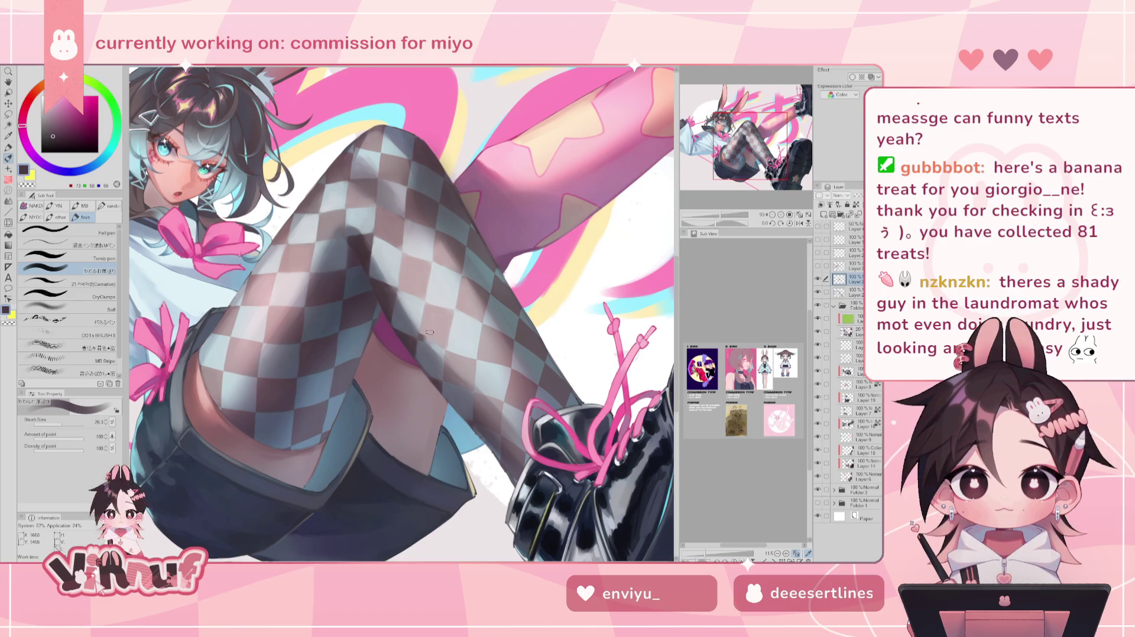
left_click(425, 334, "alt")
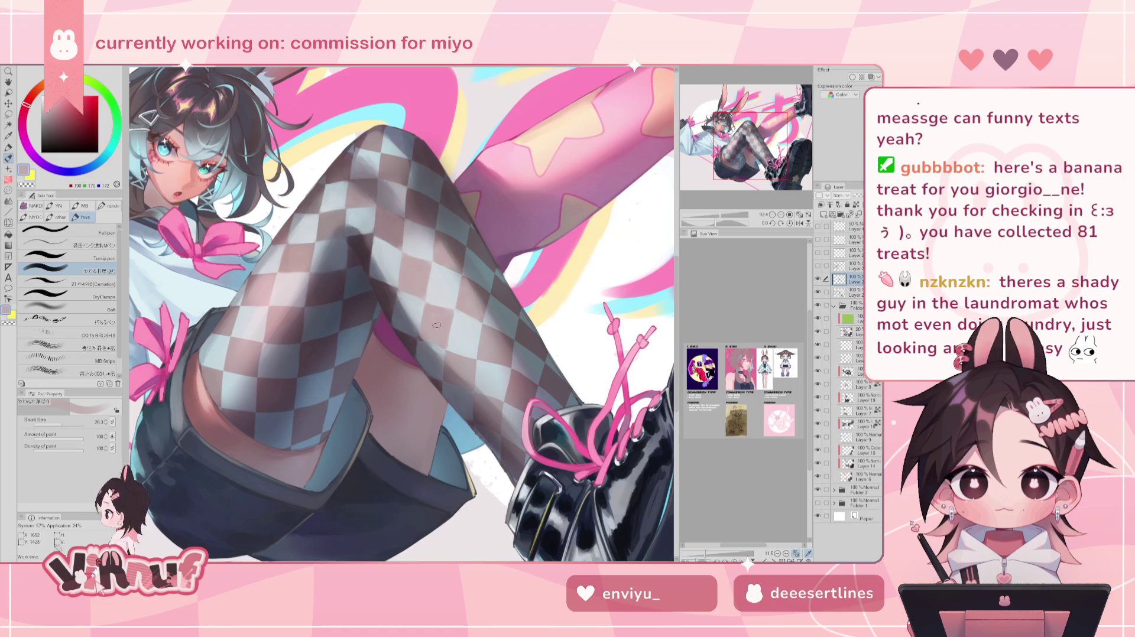
Flip the canvas to check the stocking shading, then fit the whole canvas with Ctrl+0.
key("h")
key("h")
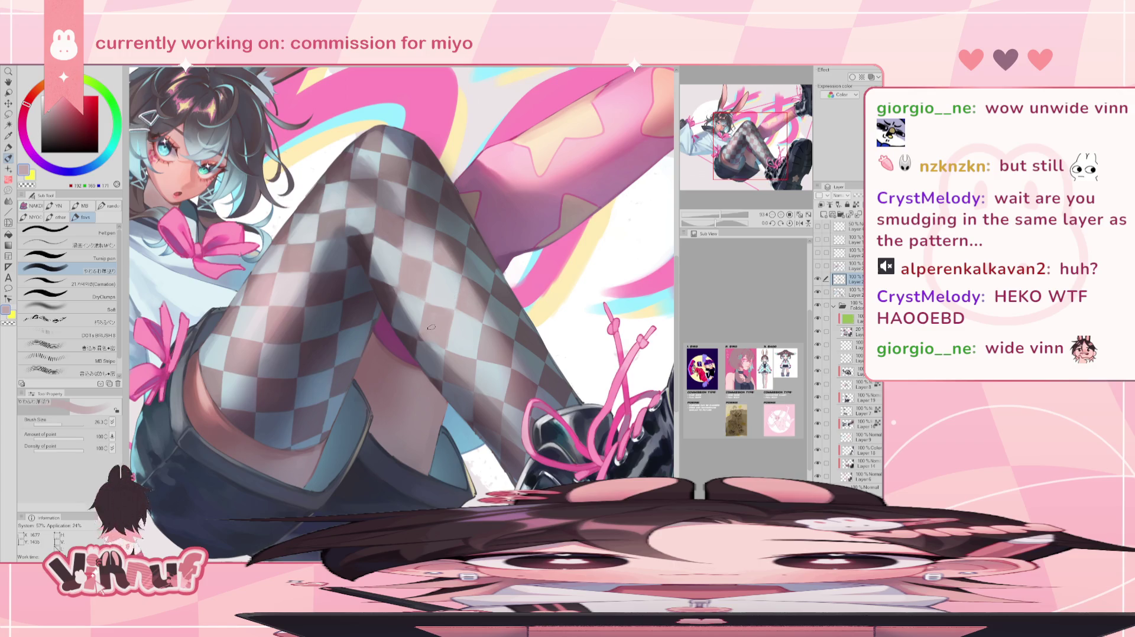
key("ctrl+0")
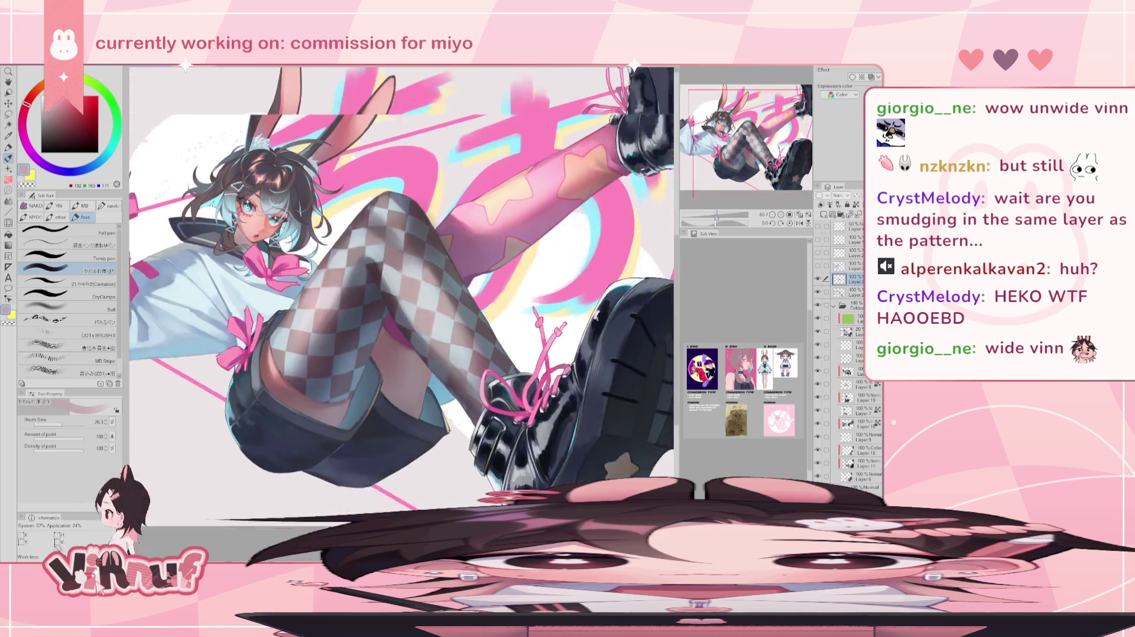
Shade the bent leg's stocking with sampled dark mauve, blue-grey and pinkish grey, resizing the brush with [ and ].
scroll(402, 272, "up", 3)
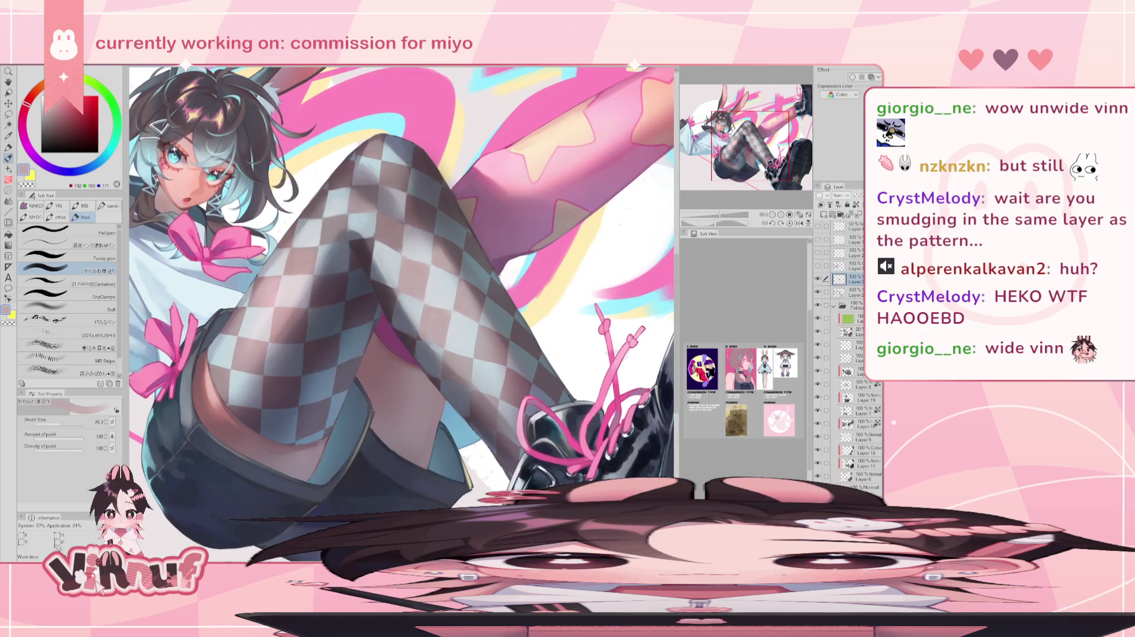
left_click(406, 336, "alt")
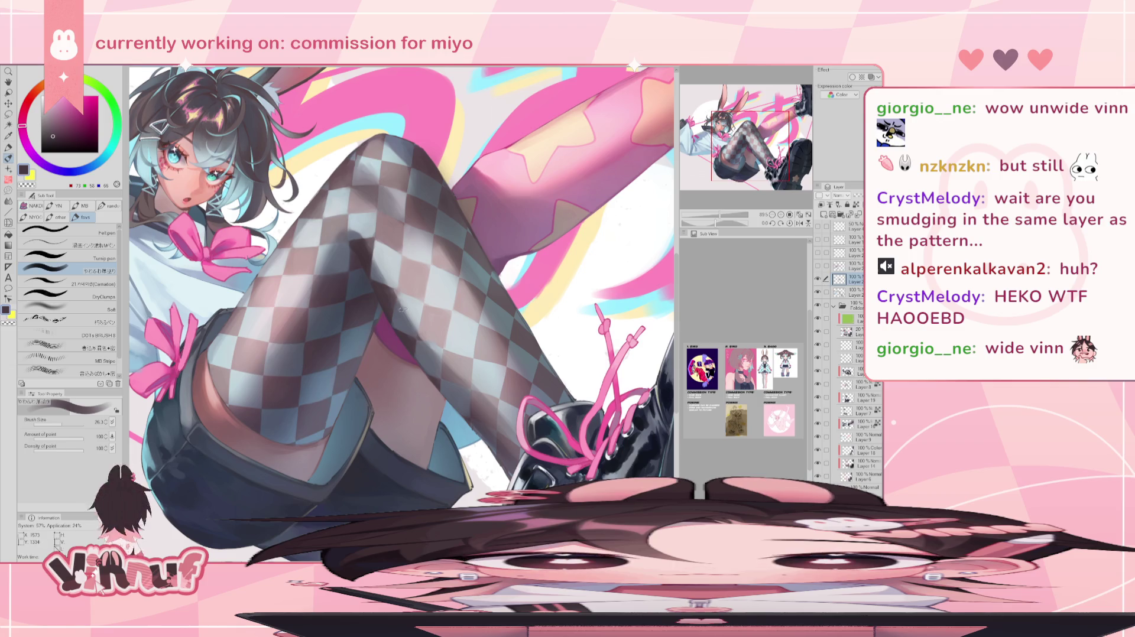
left_click(406, 283, "alt")
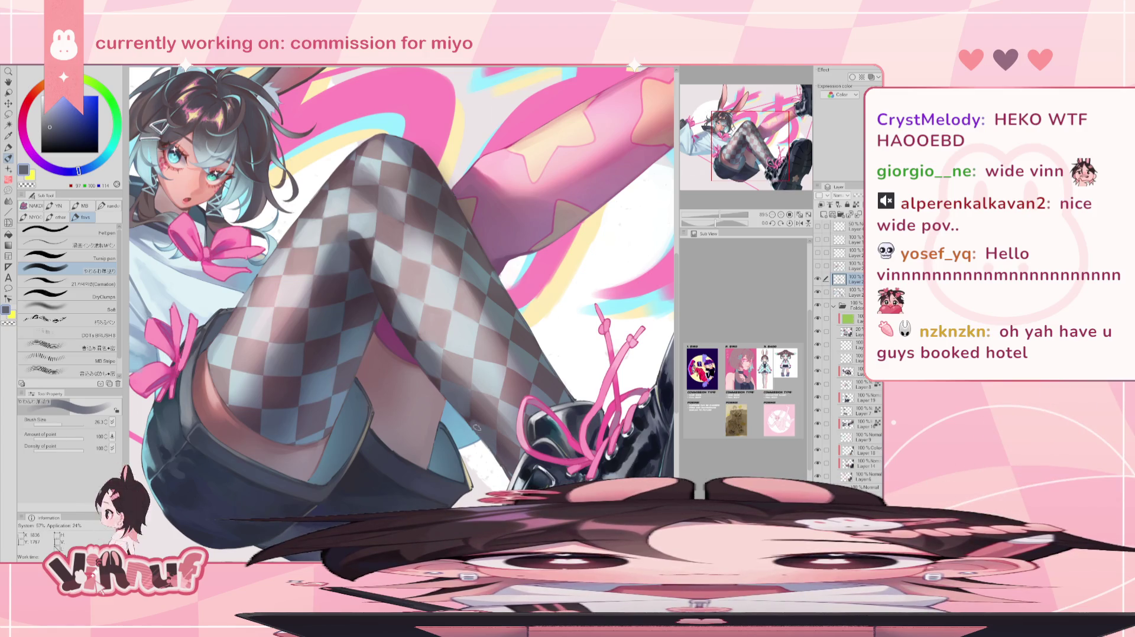
left_click(435, 353, "alt")
key("bracketleft")
key("bracketleft")
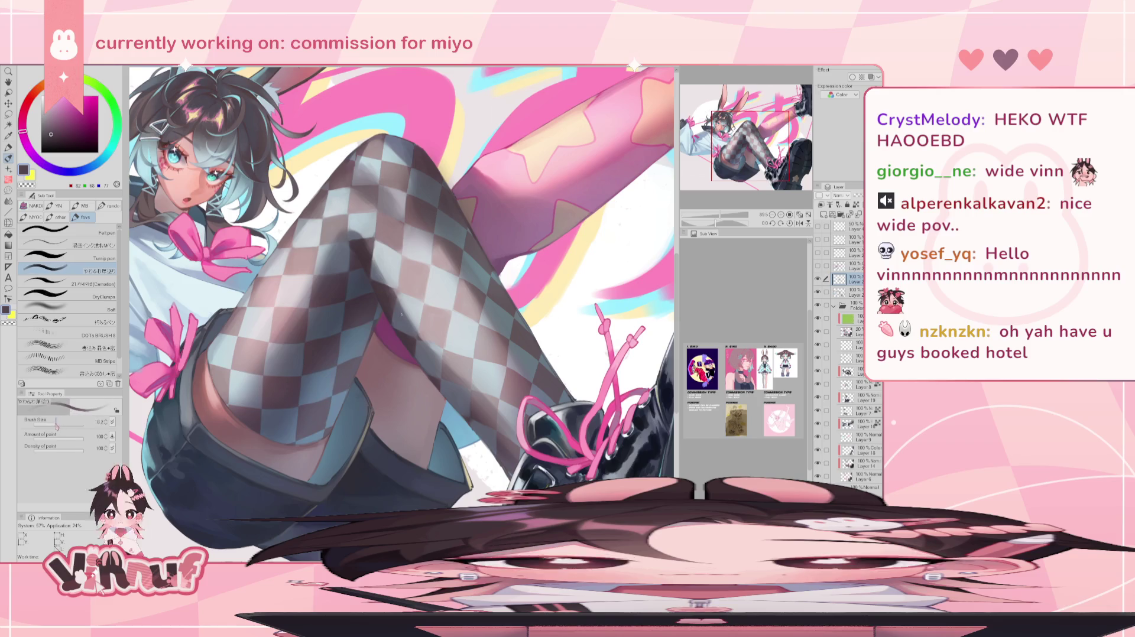
key("bracketleft")
key("bracketleft")
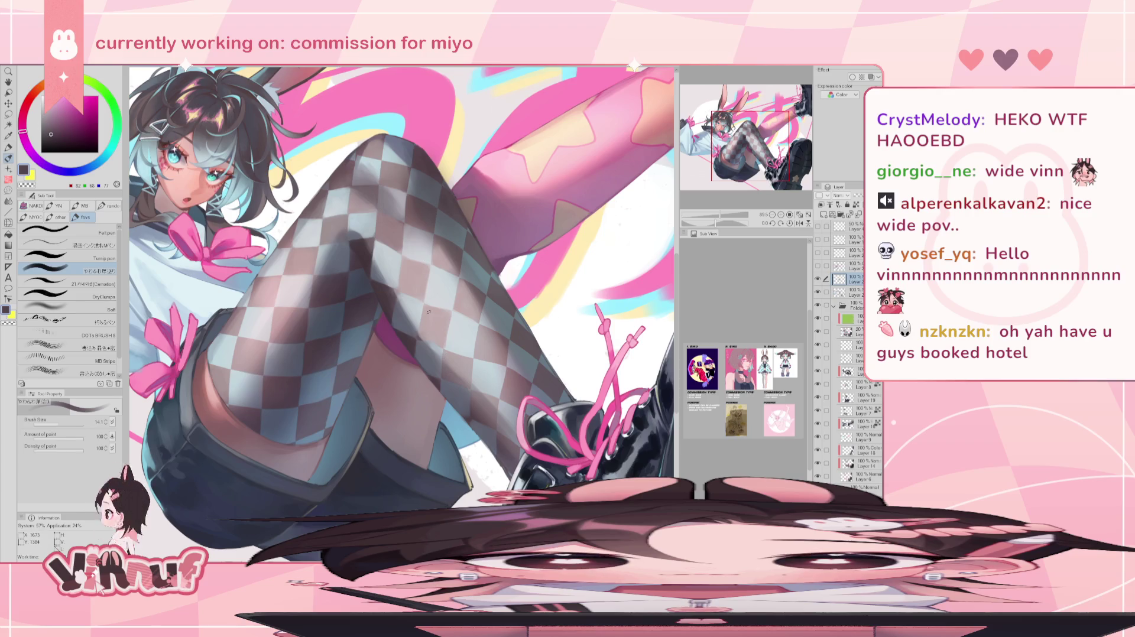
key("bracketright")
key("bracketright")
key("bracketright")
key("bracketright")
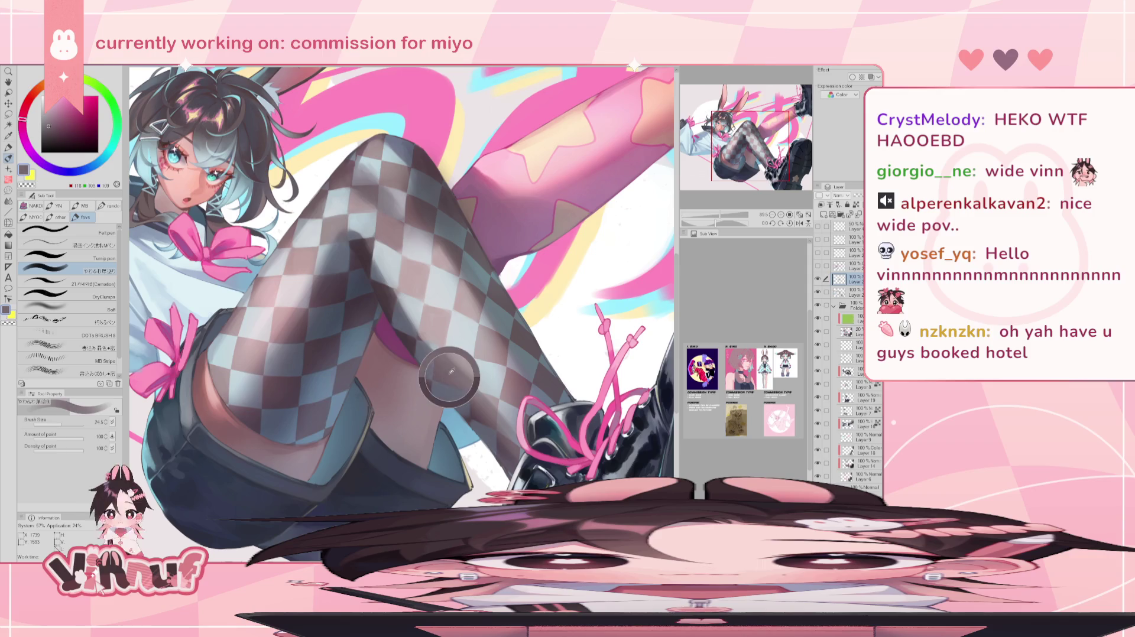
left_click(420, 342, "alt")
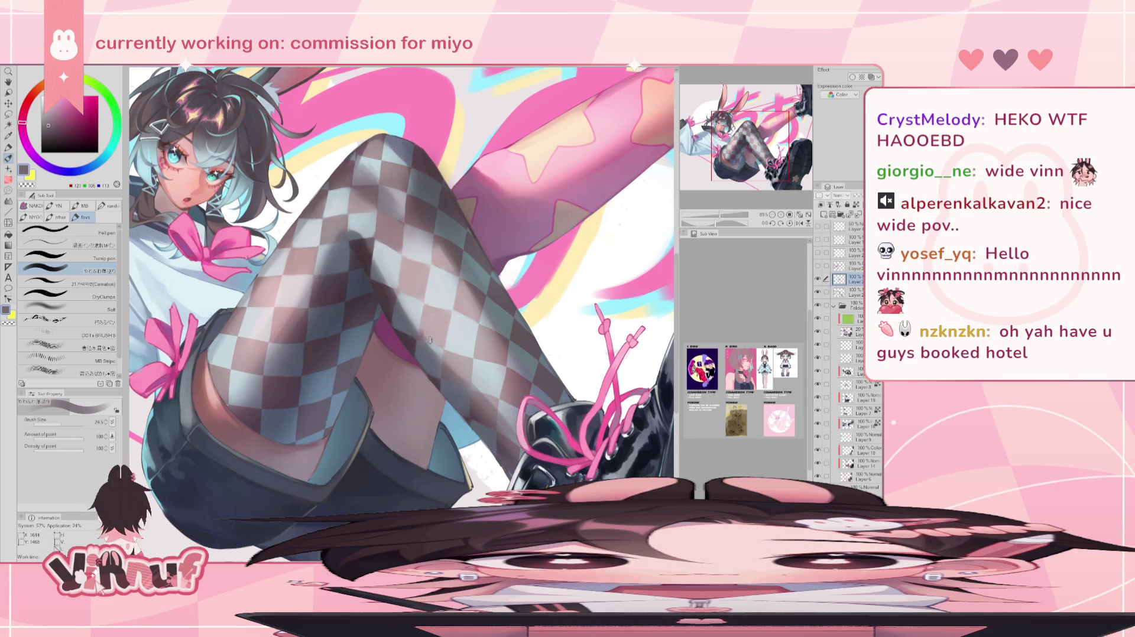
left_click(423, 330, "alt")
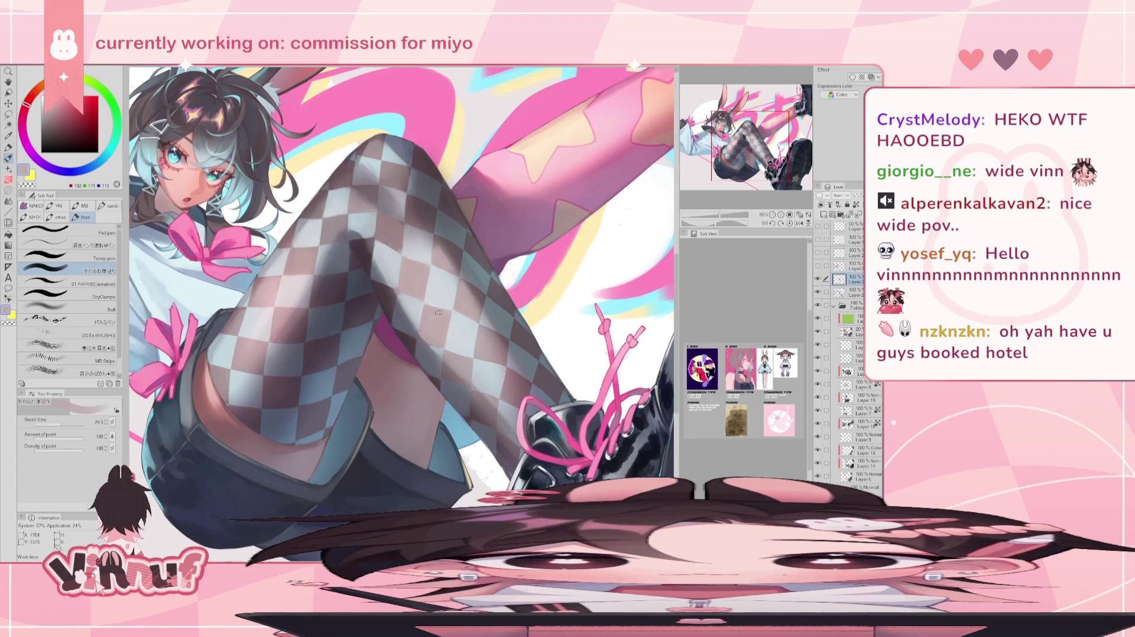
left_click(433, 346, "alt")
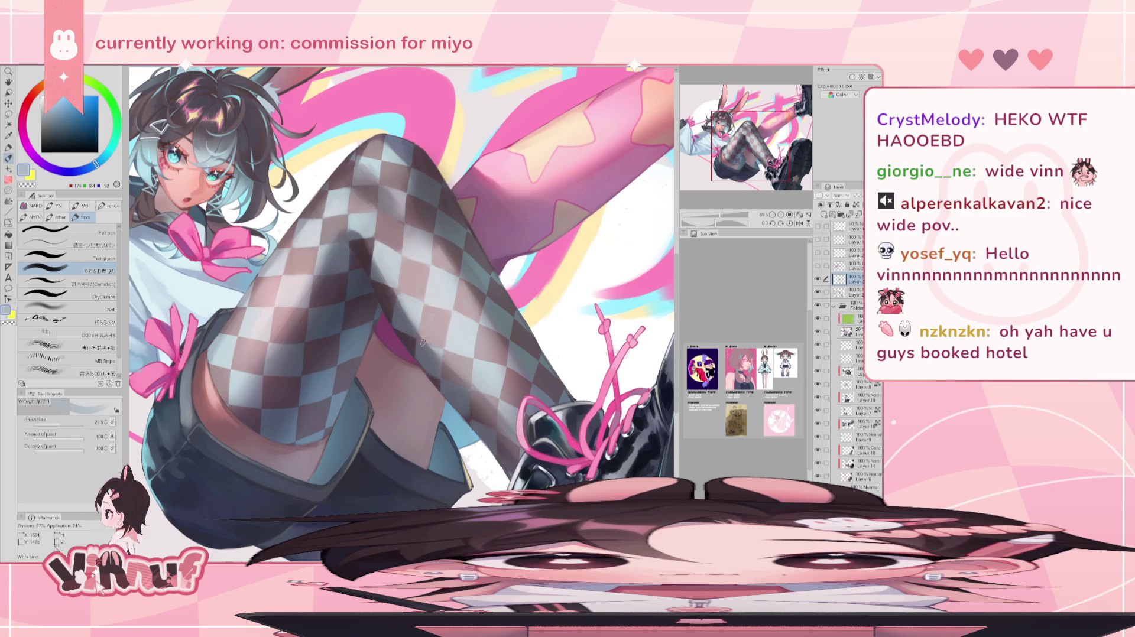
Blend the stocking squares using sampled pinkish grey, dark blue-grey and light blue-grey.
left_click(442, 345, "alt")
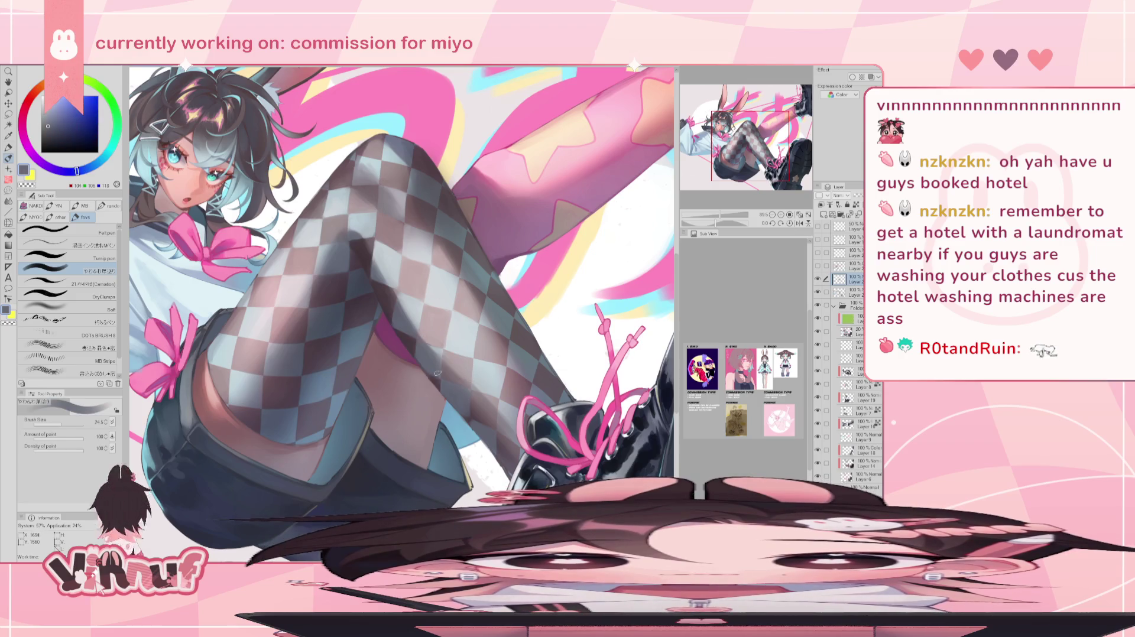
left_click(458, 395, "alt")
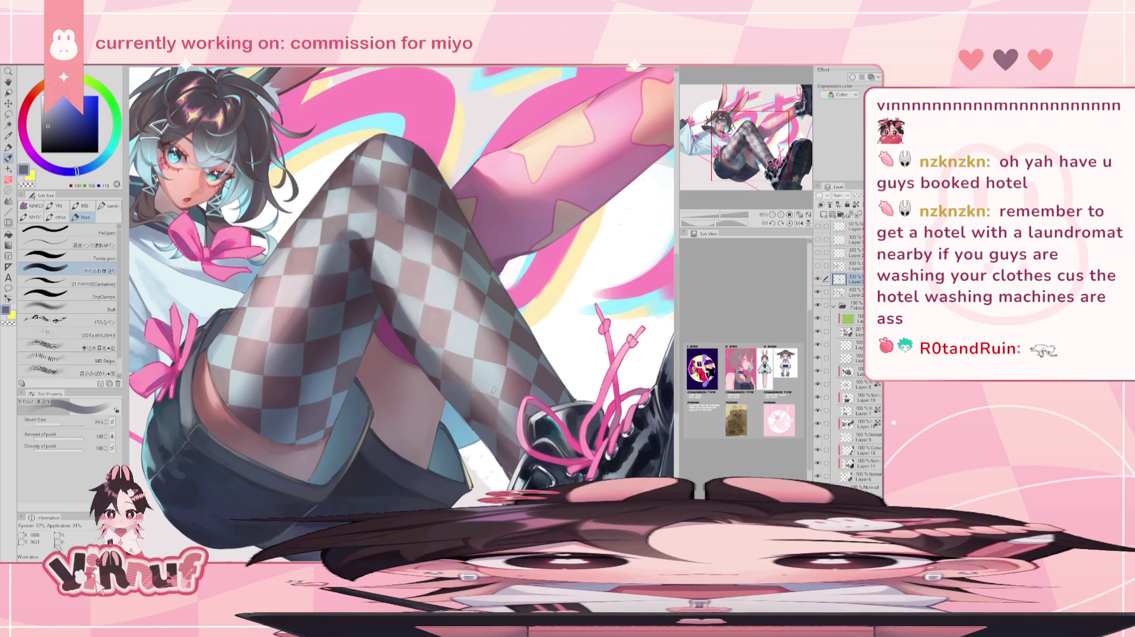
left_click(474, 387, "alt")
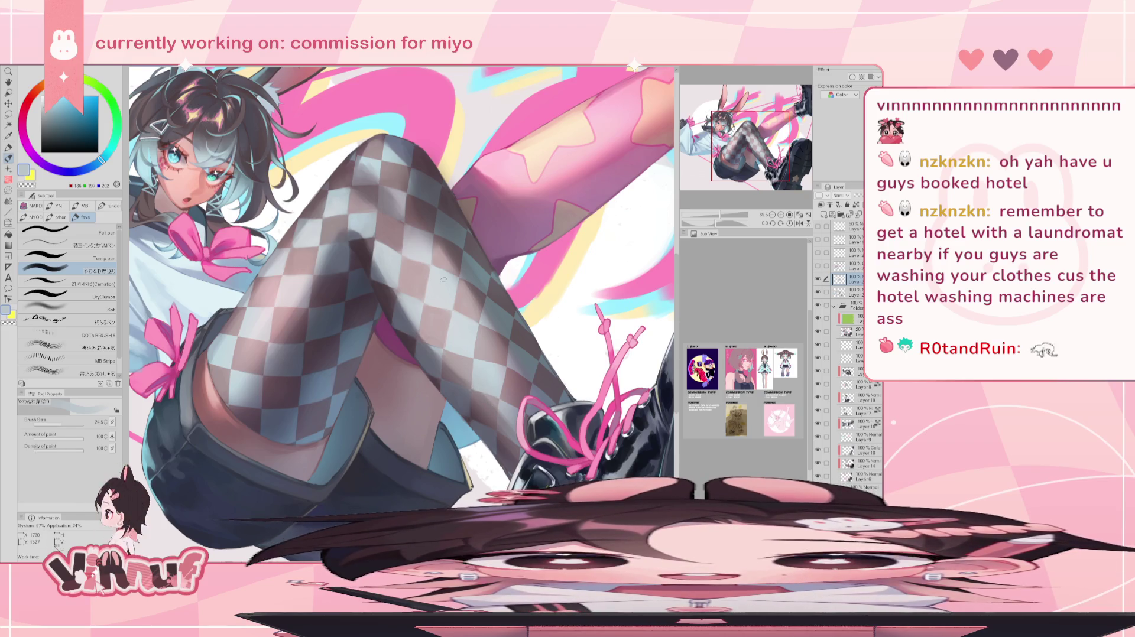
left_click(392, 309, "alt")
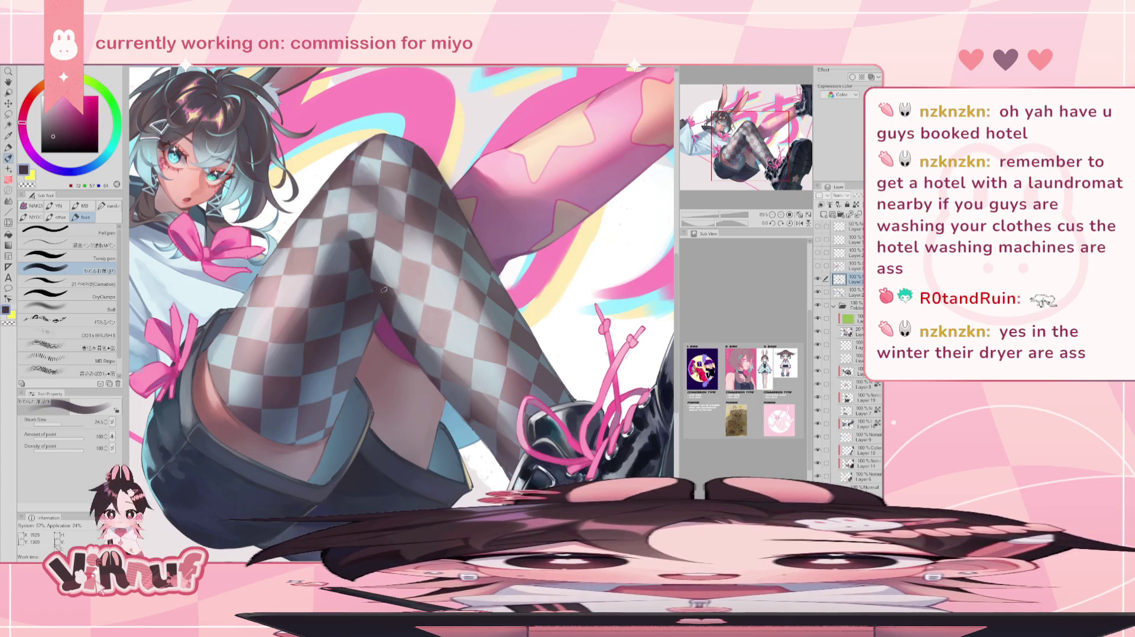
left_click(395, 309, "alt")
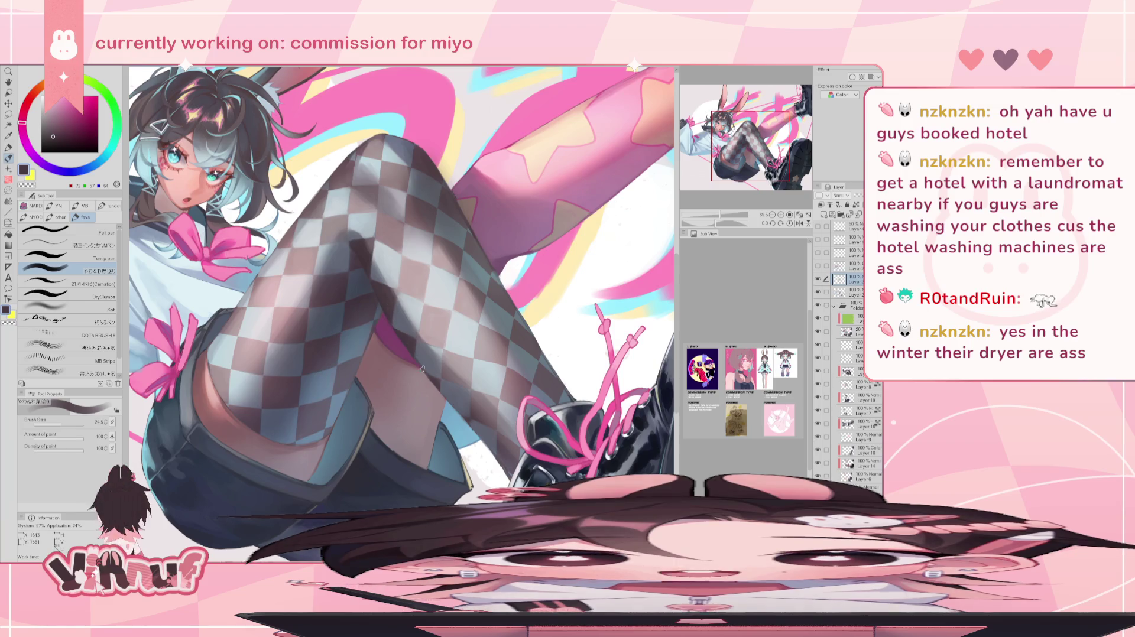
Keep softening the stocking with sampled light grey, dark brown and light blue-grey tones.
left_click(423, 338, "alt")
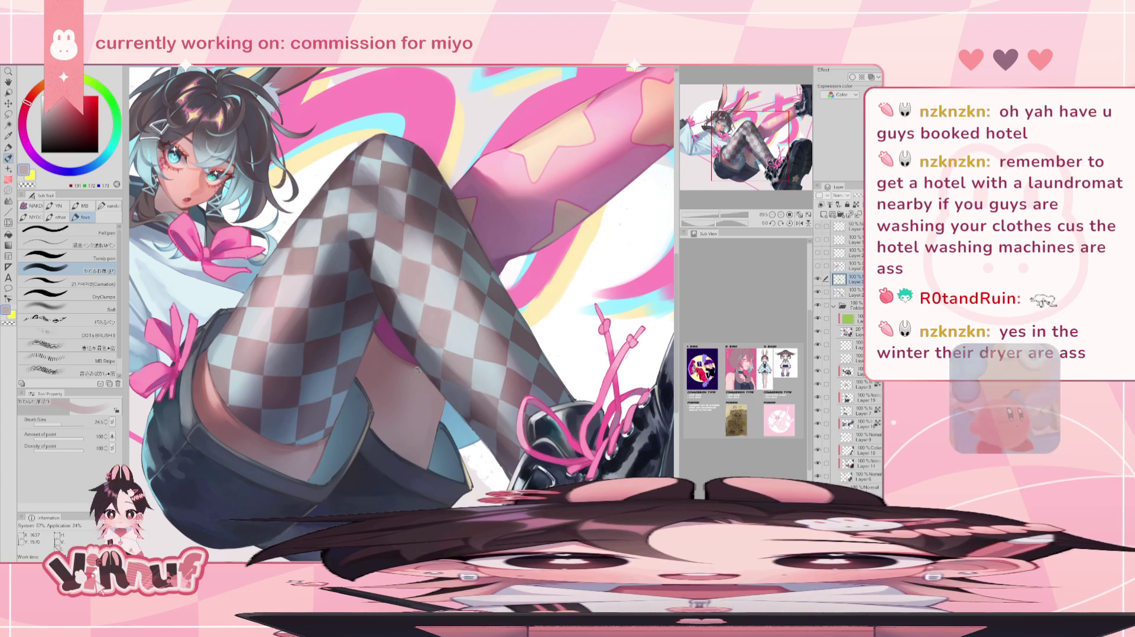
left_click(388, 300, "alt")
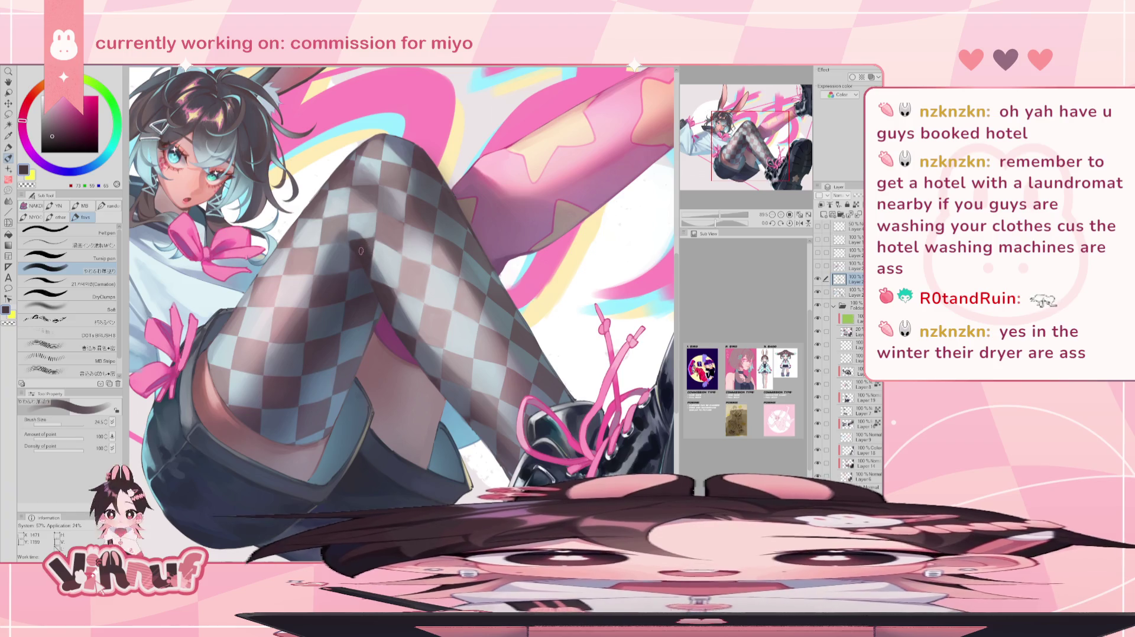
left_click(401, 294, "alt")
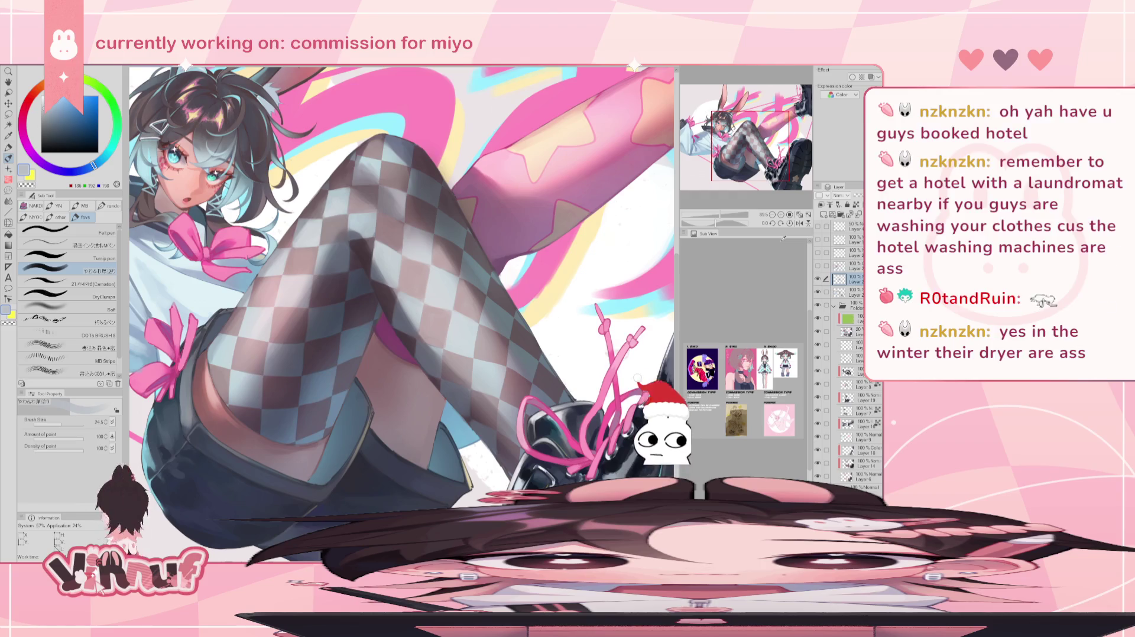
left_click(422, 344, "alt")
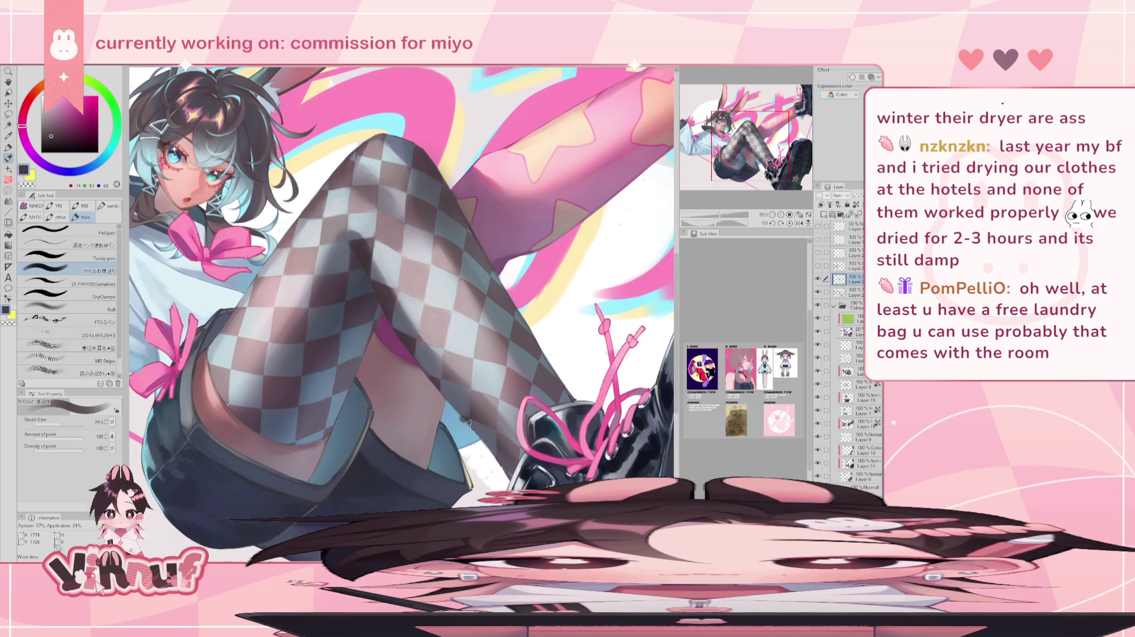
Refine the stocking edges in dark blue-grey, alternating eraser and brush at size about 9.
key("e")
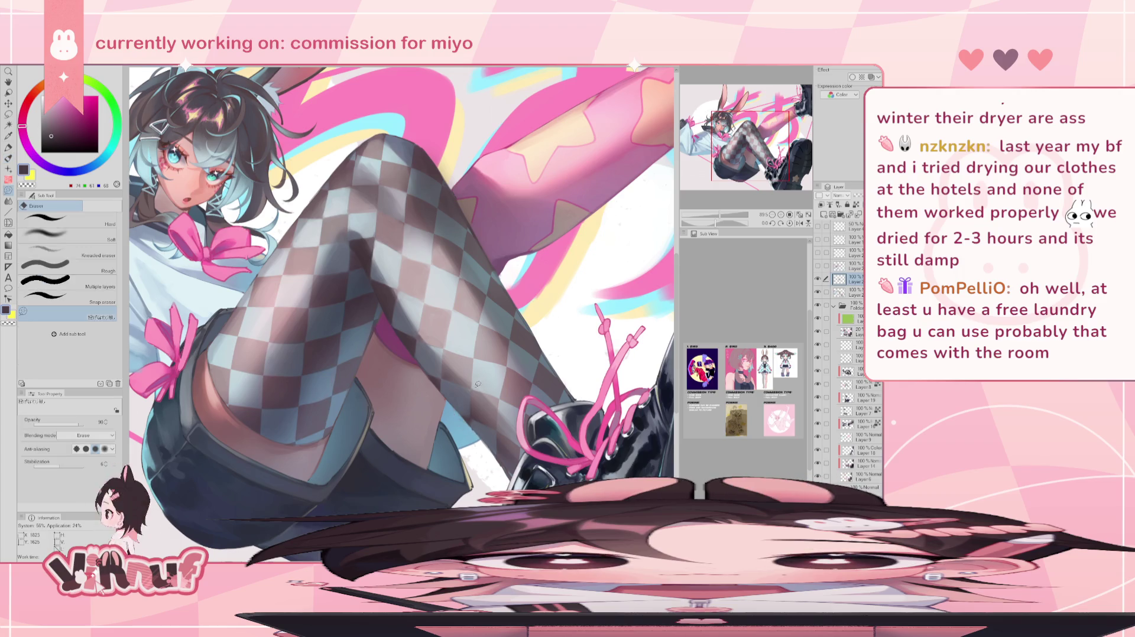
key("b")
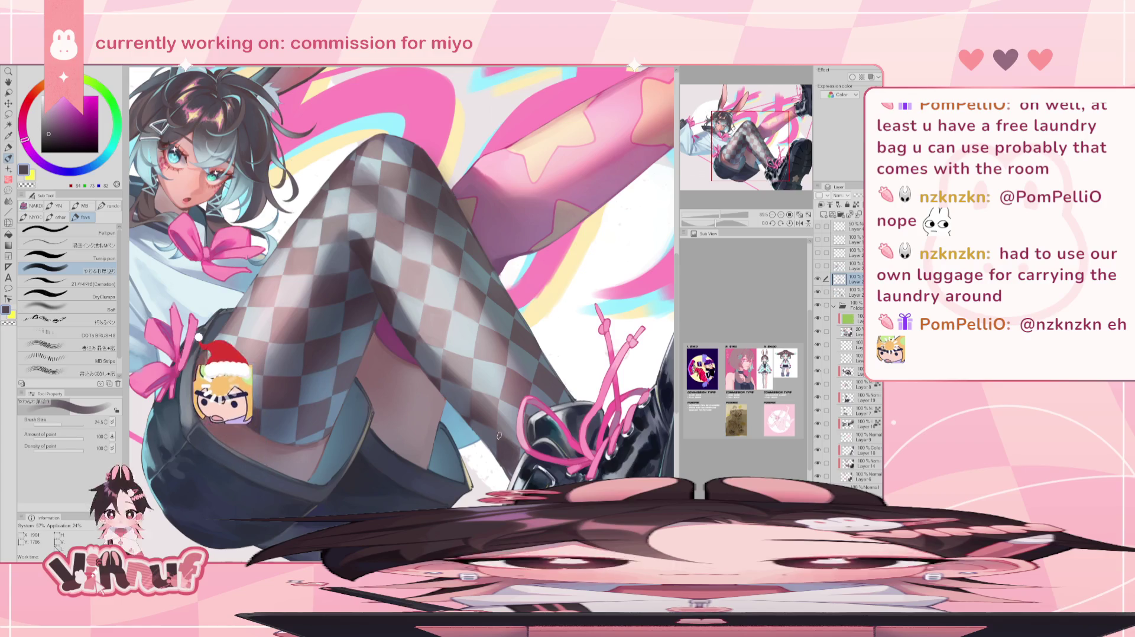
left_click(496, 449, "alt")
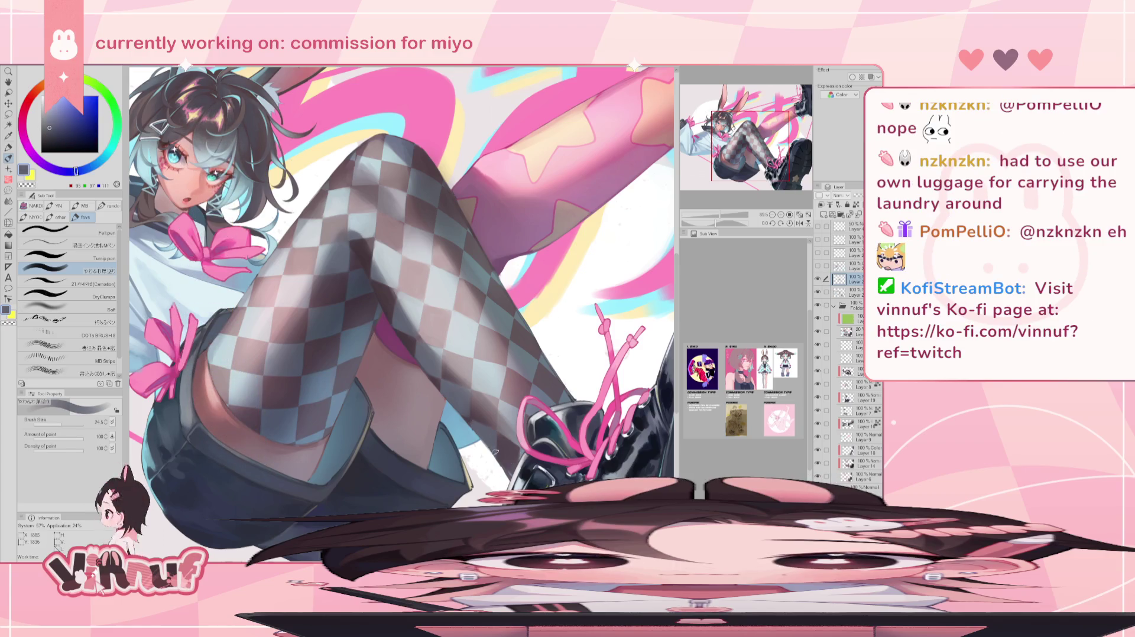
left_click(505, 465, "alt")
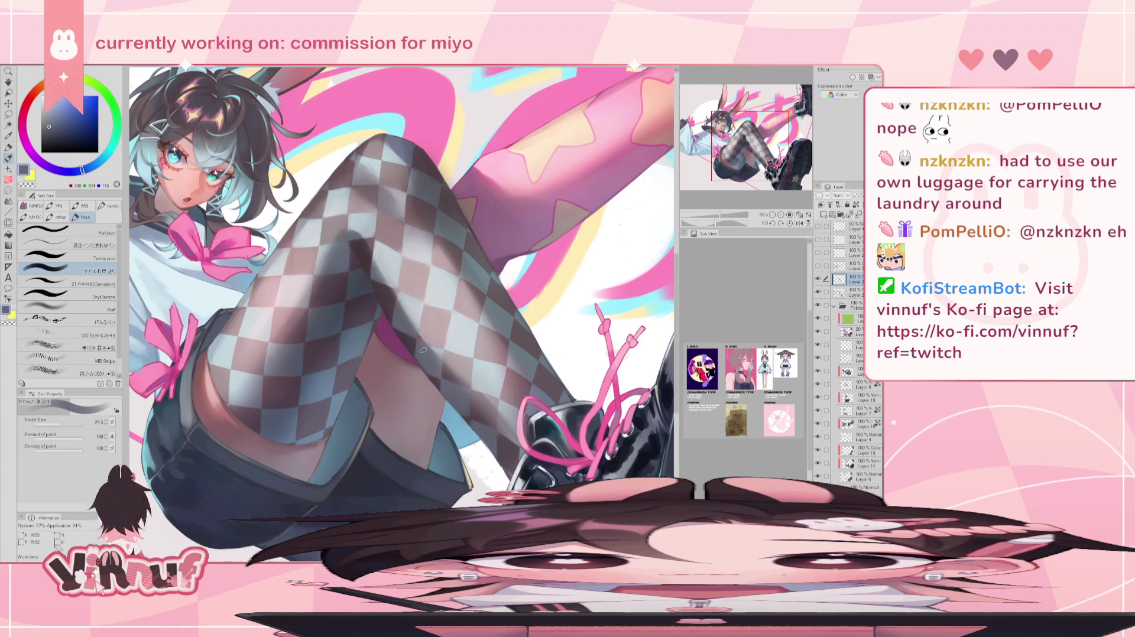
left_click_drag(60, 424, 47, 423)
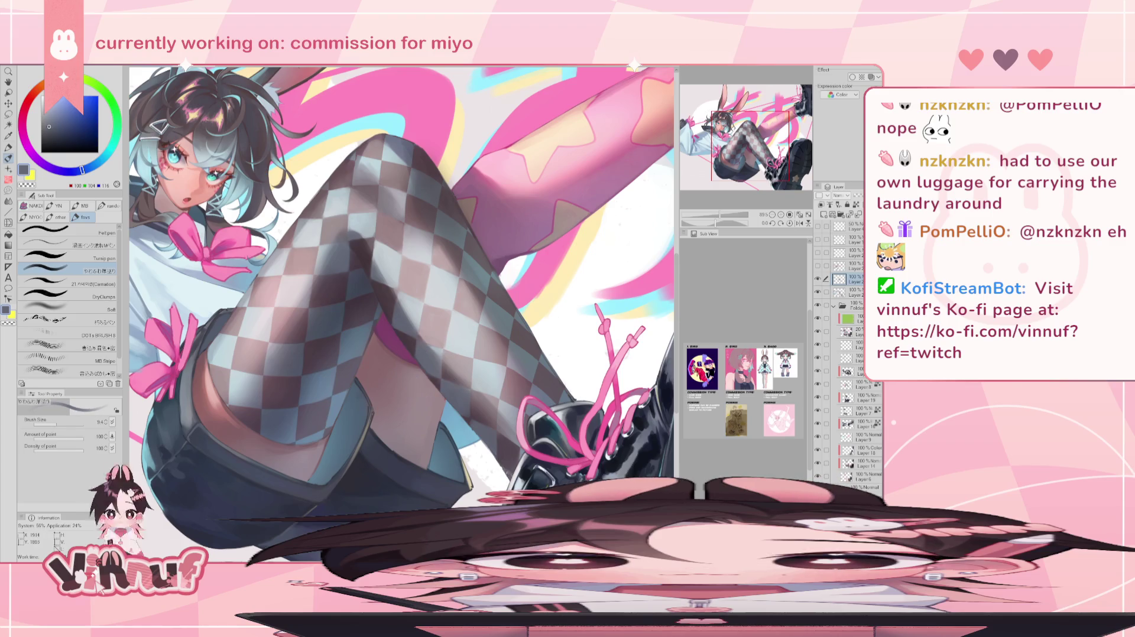
key("e")
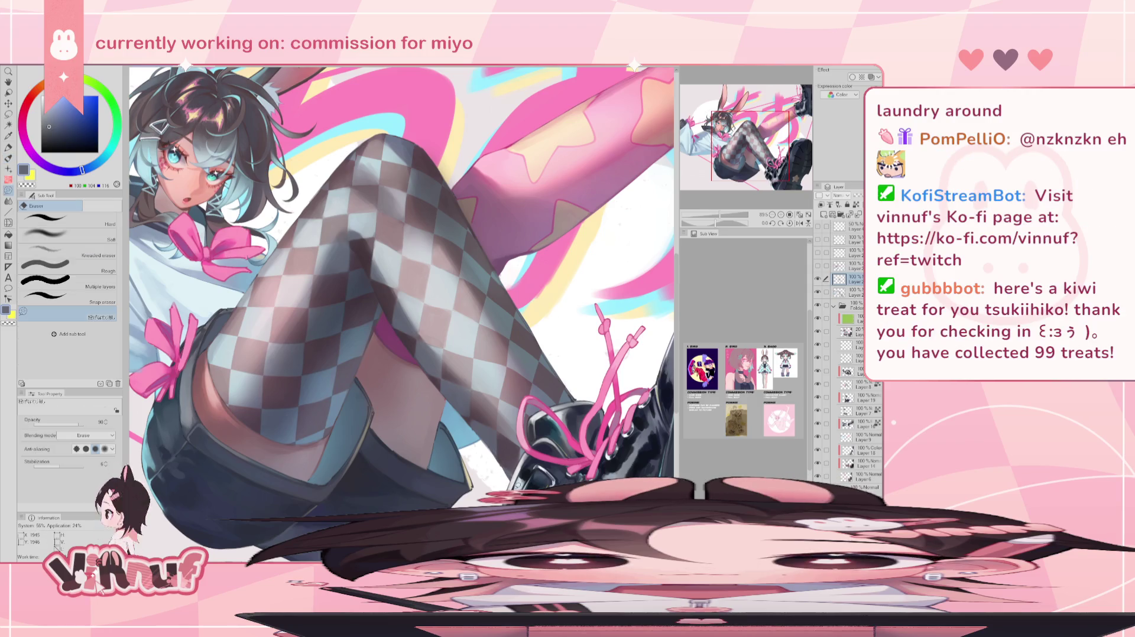
key("p")
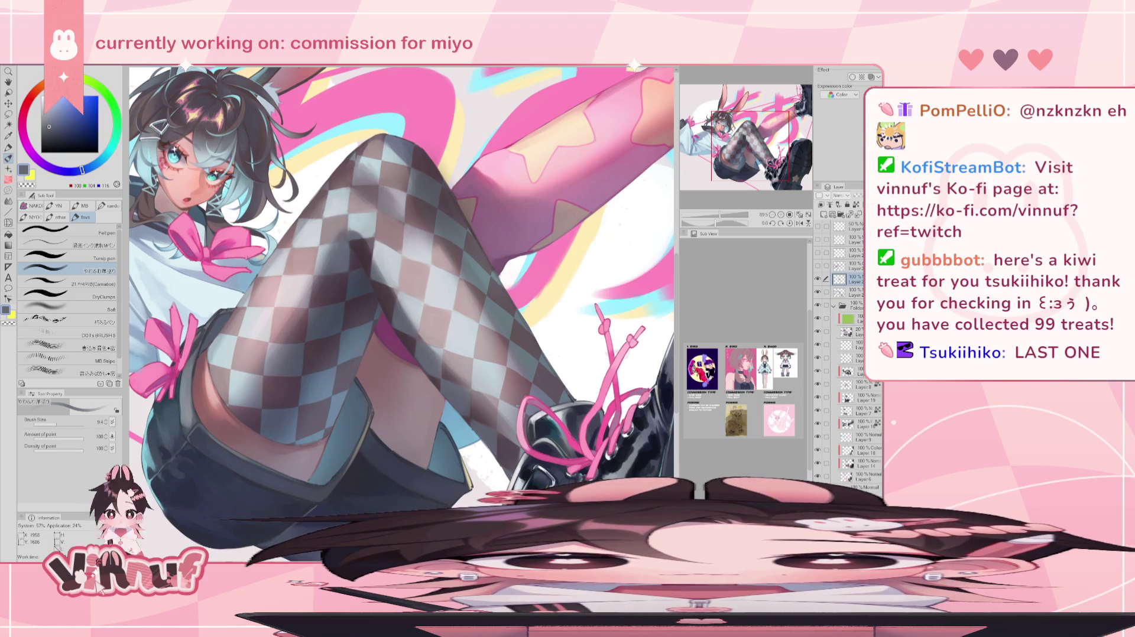
Repaint the dark squares with a brush of about 32, then zoom out to the whole illustration.
left_click(468, 414, "alt")
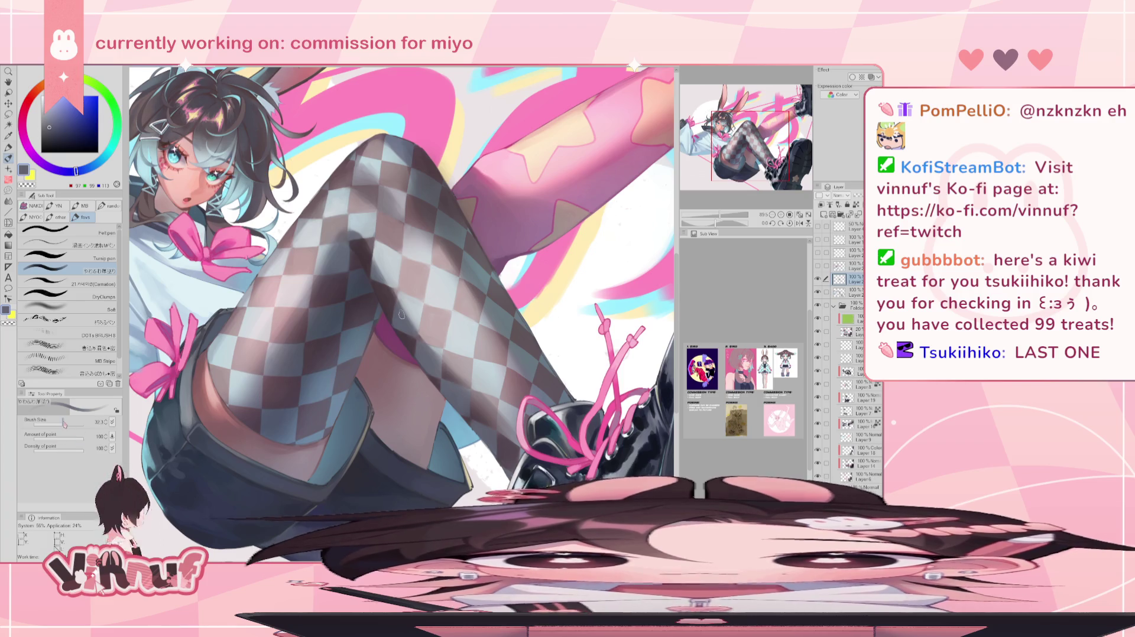
left_click_drag(475, 295, 460, 393)
left_click(460, 386, "alt")
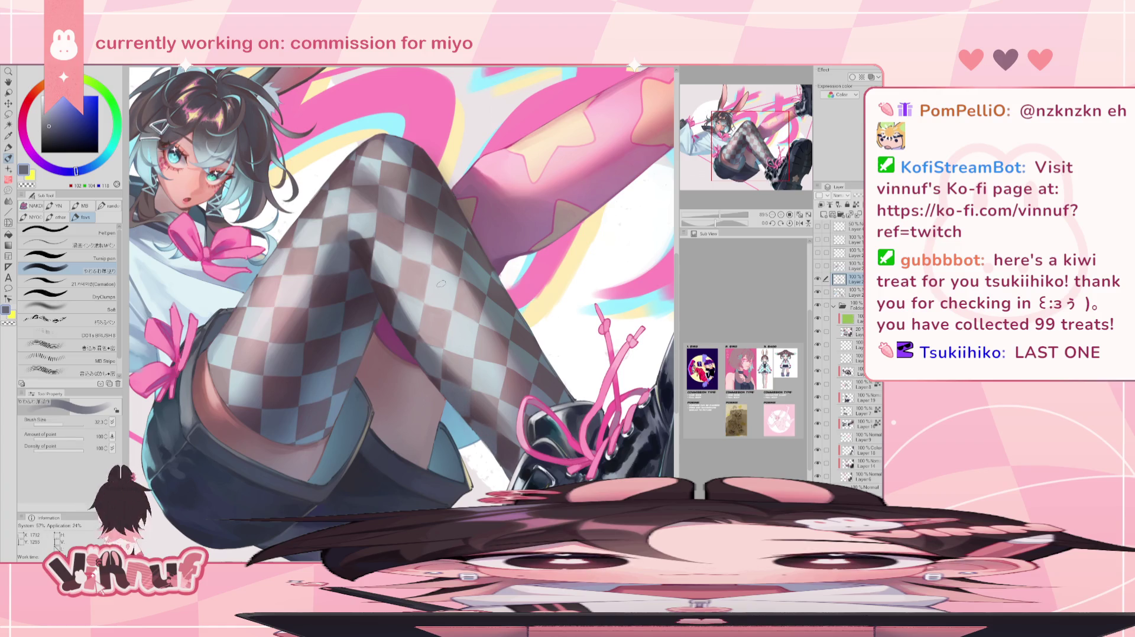
left_click_drag(719, 215, 710, 214)
Mirror-check the drawing, then zoom in close on the checkered legs.
key("h")
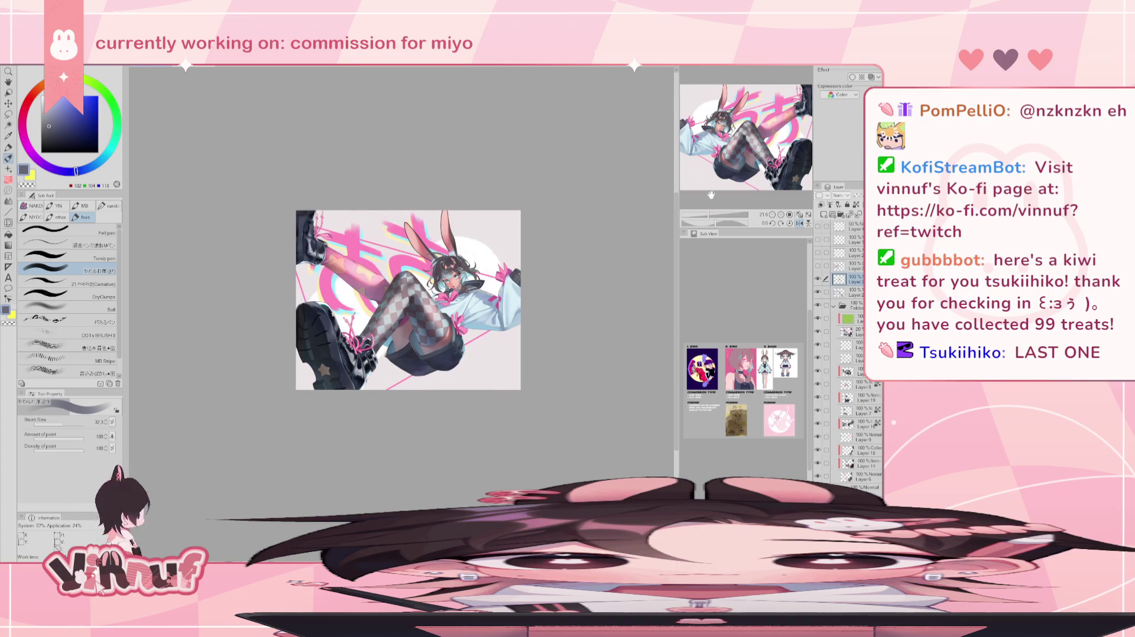
key("h")
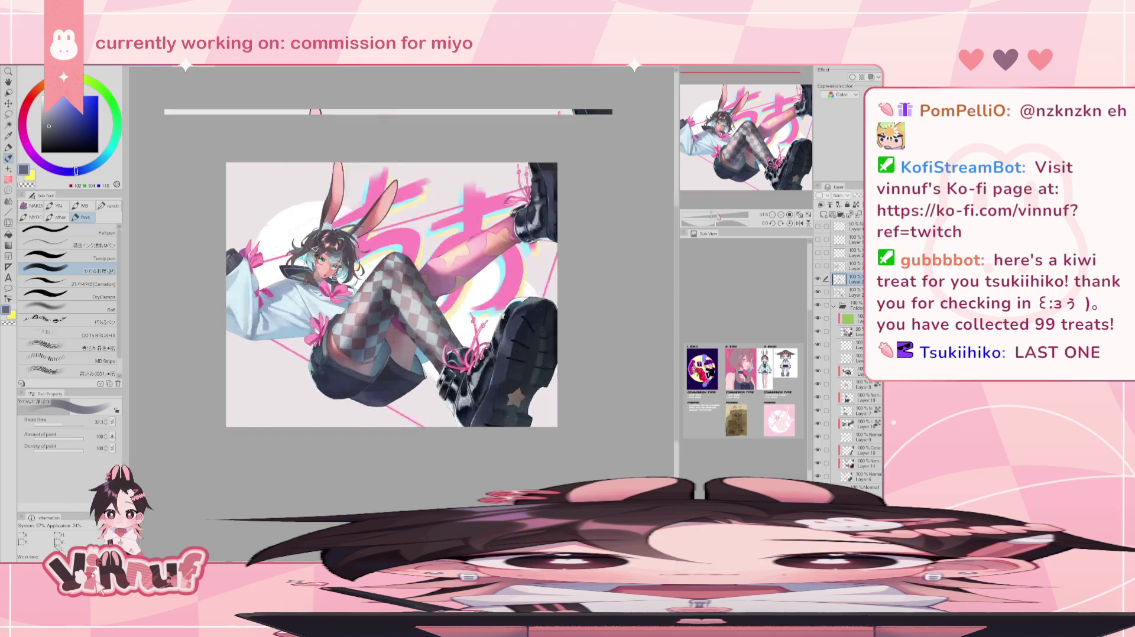
key("ctrl+plus")
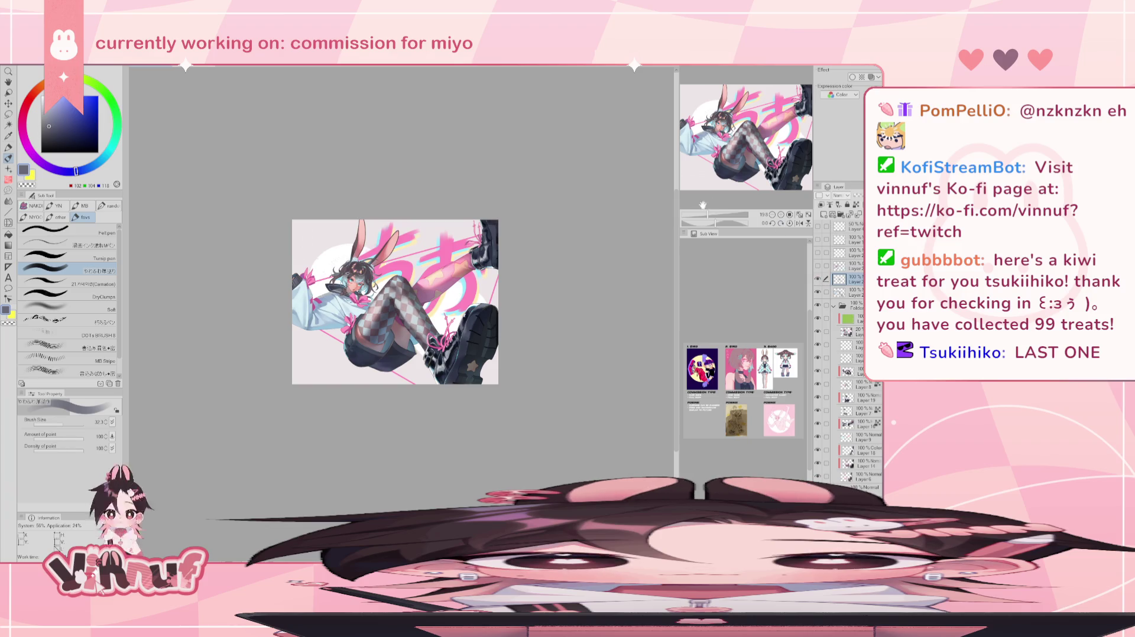
left_click_drag(708, 215, 722, 215)
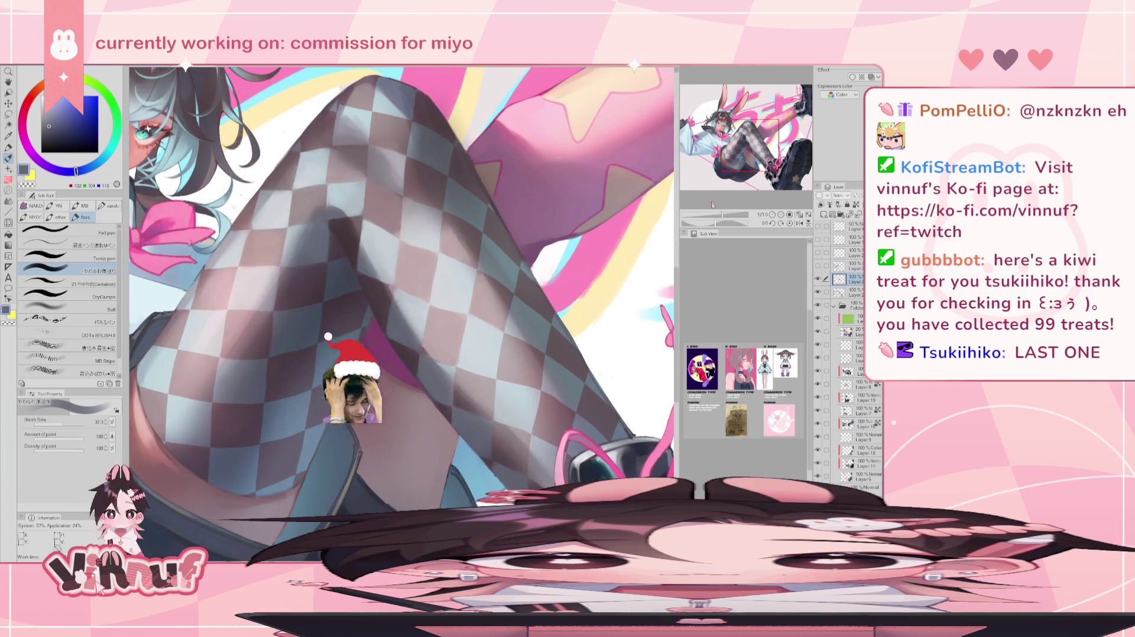
Set the drawing colour to a cooler, muted blue-grey on the colour wheel.
left_click(467, 402, "alt")
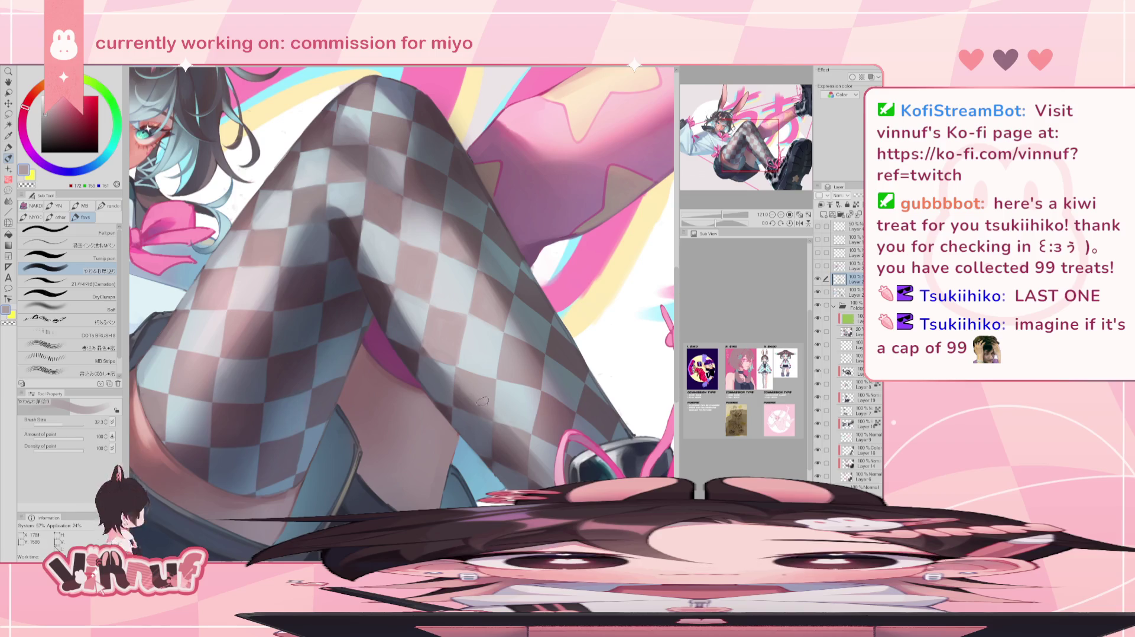
left_click(509, 452, "alt")
left_click(524, 465, "alt")
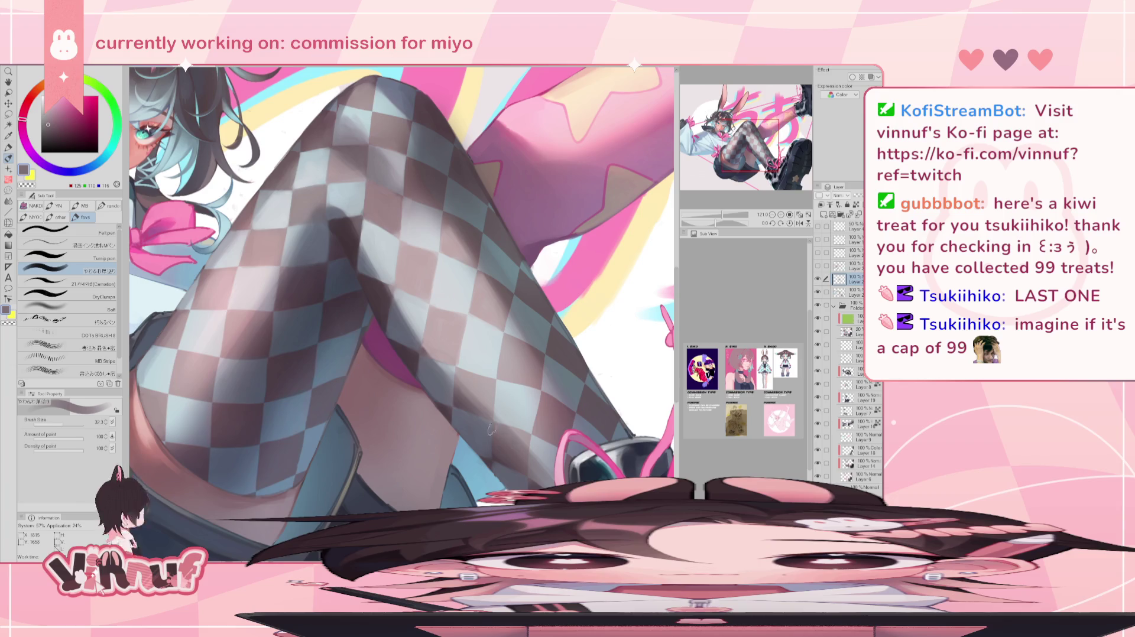
left_click(534, 470, "alt")
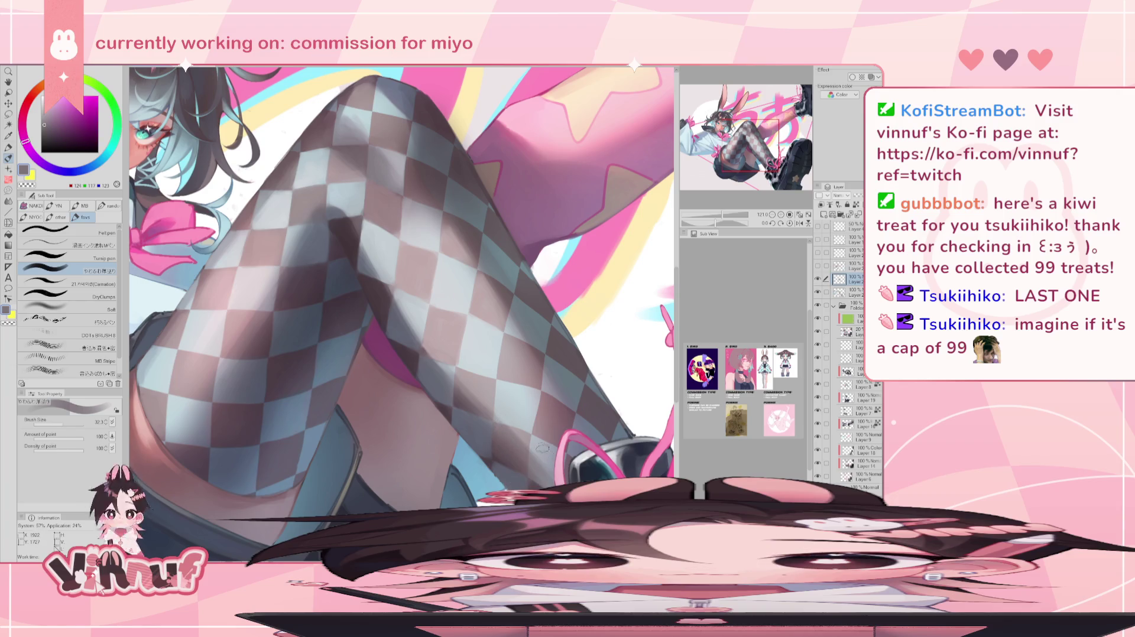
left_click(534, 480, "alt")
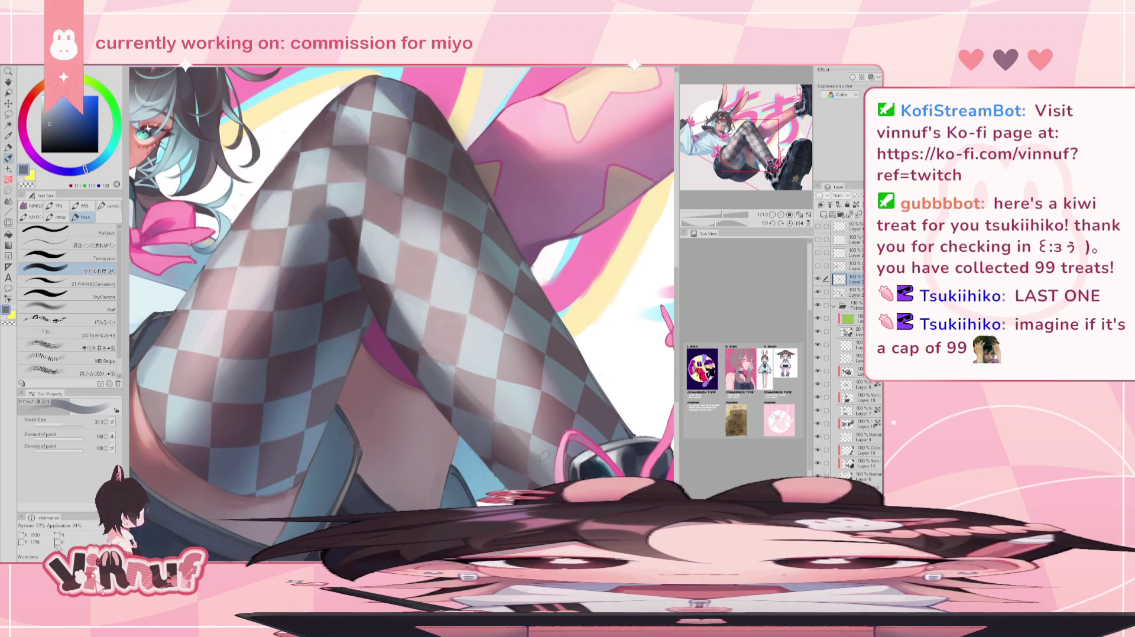
Zoom out, mirror-check the view, and fit the illustration to the window.
left_click_drag(722, 215, 714, 217)
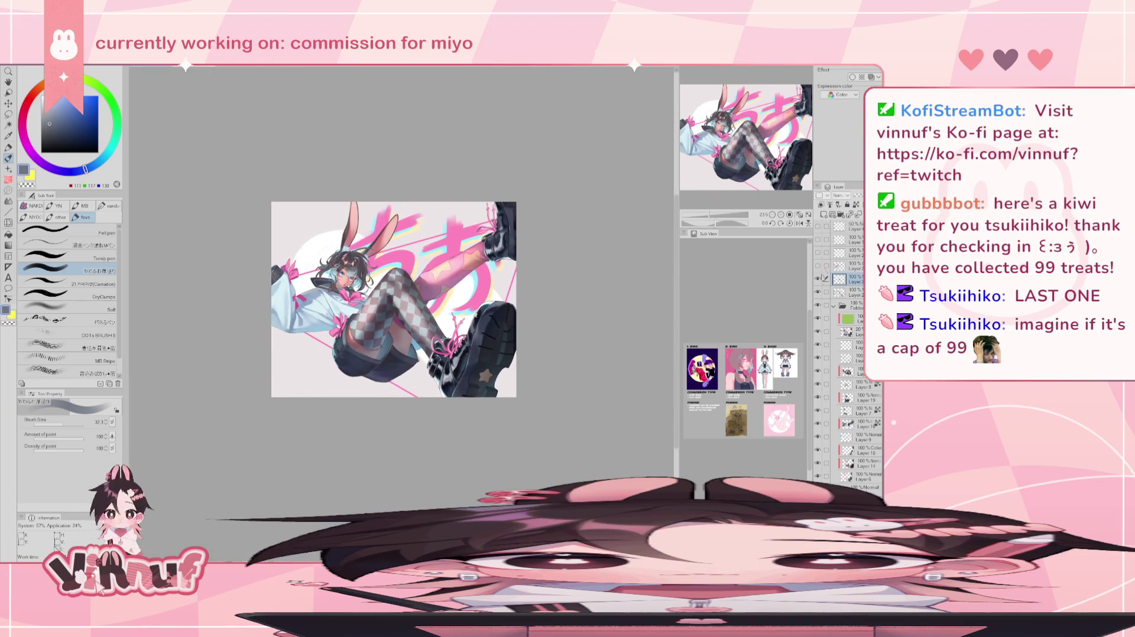
left_click(799, 223)
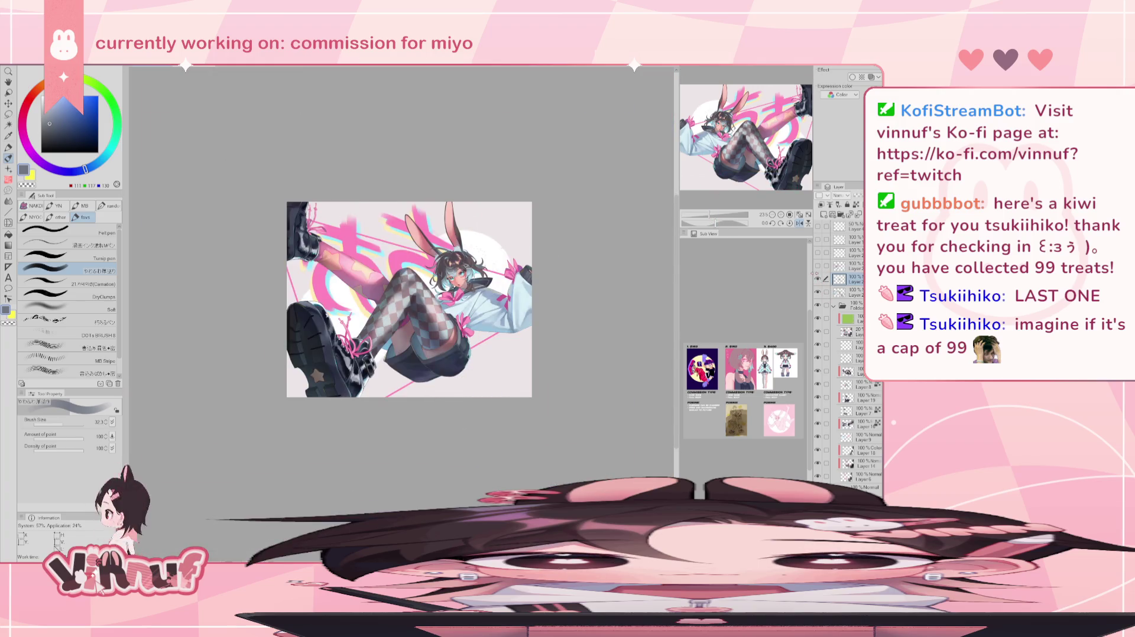
key("h")
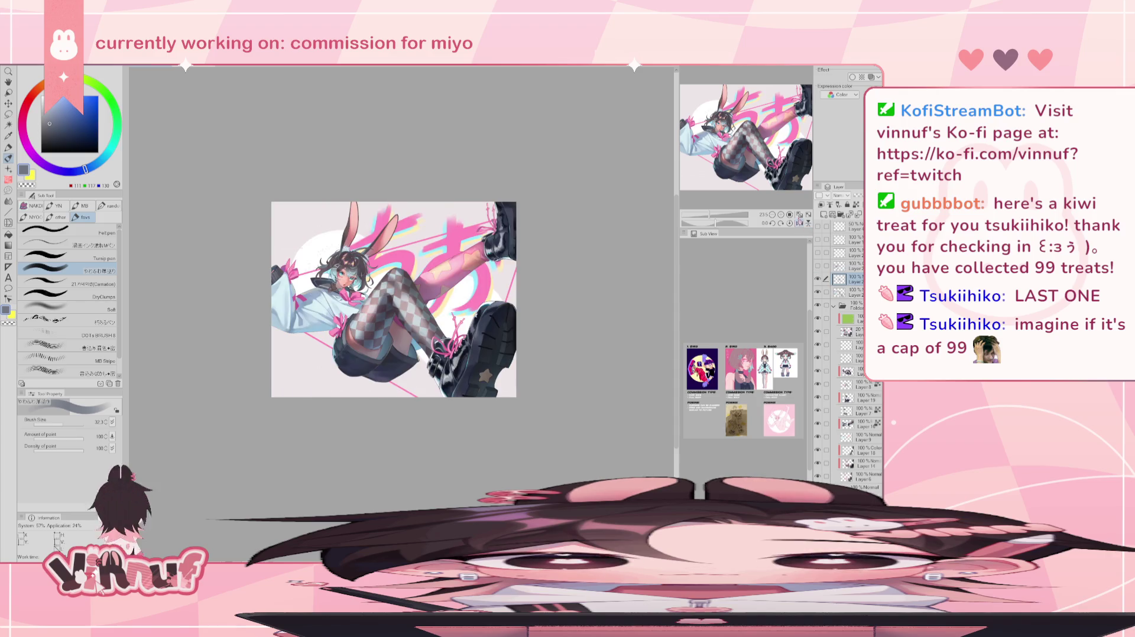
left_click(799, 214)
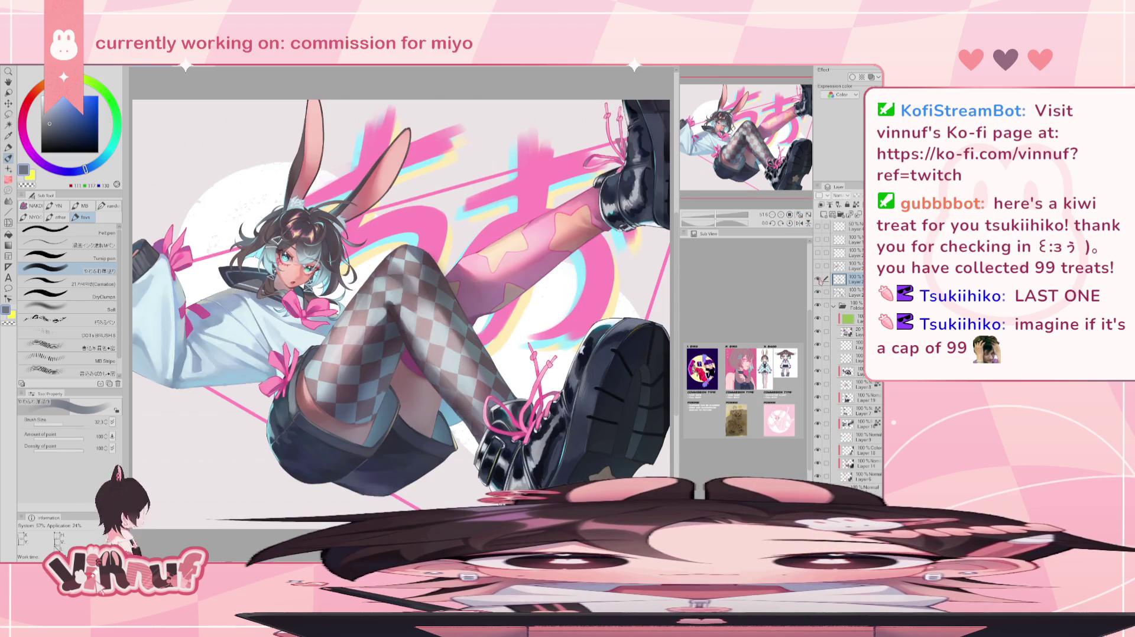
Mirror-check the drawing and sample light blue-grey and greyish pink from the artwork.
key("h")
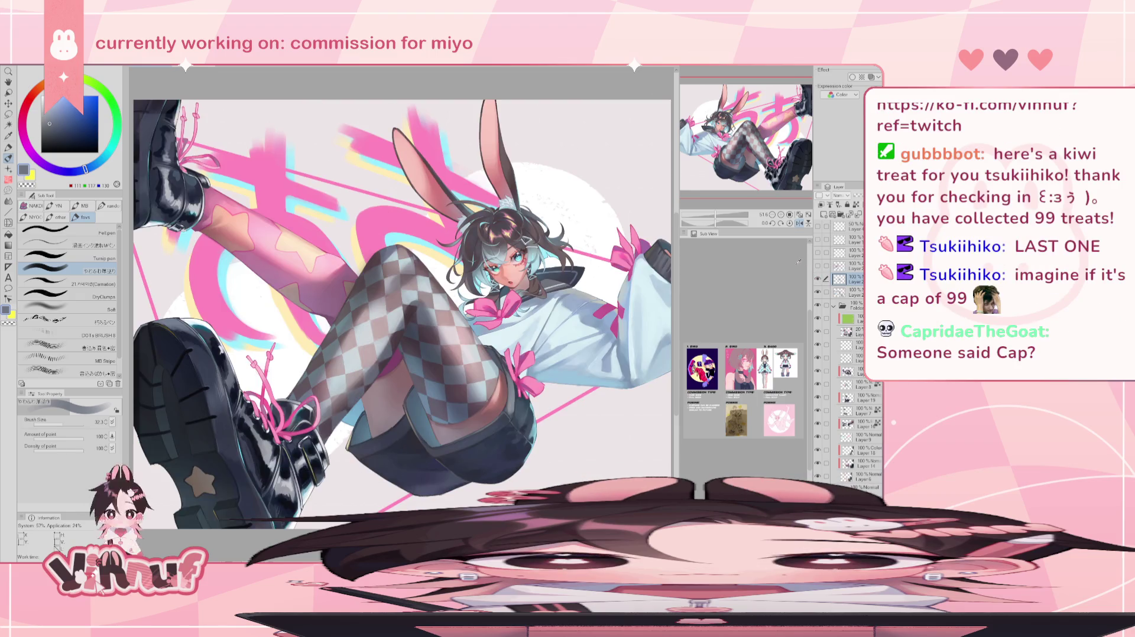
key("h")
left_click(454, 355, "alt")
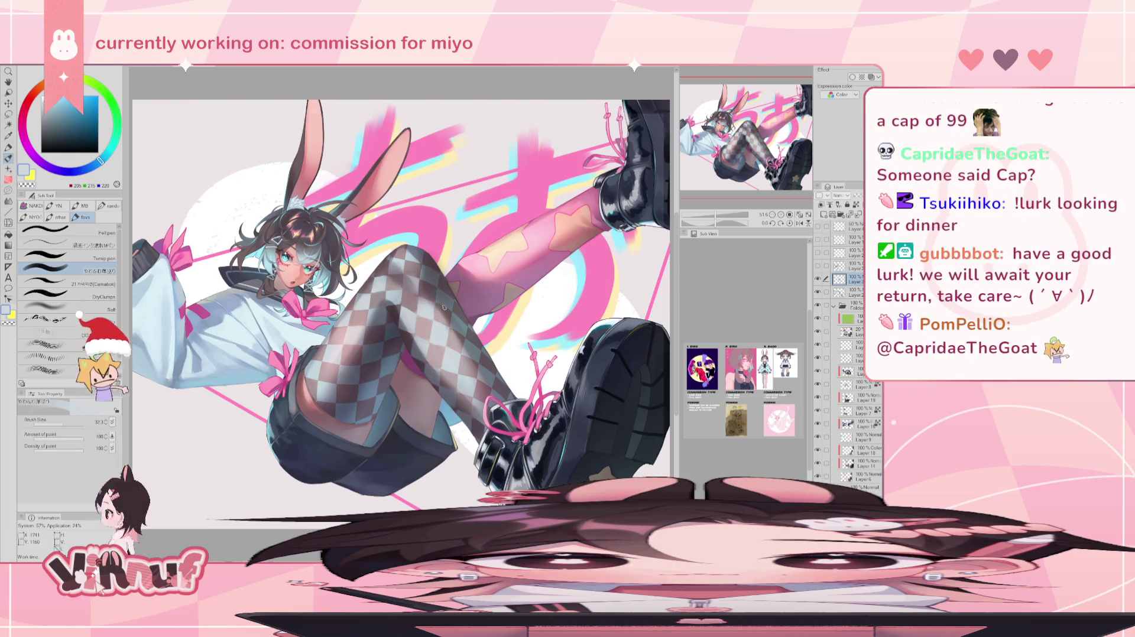
key("h")
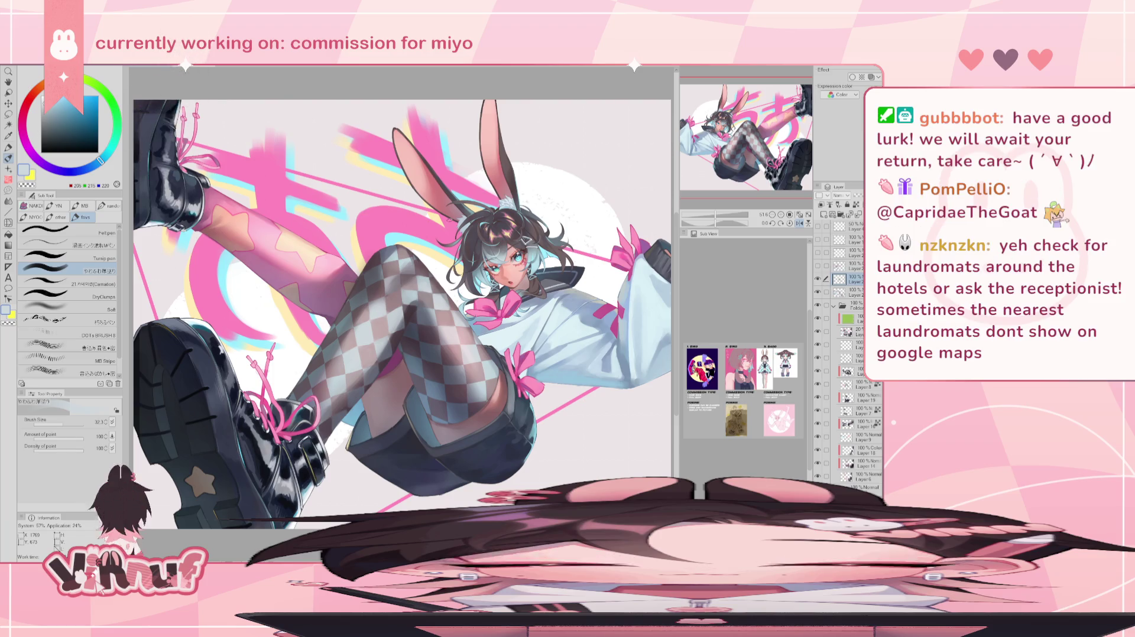
key("h")
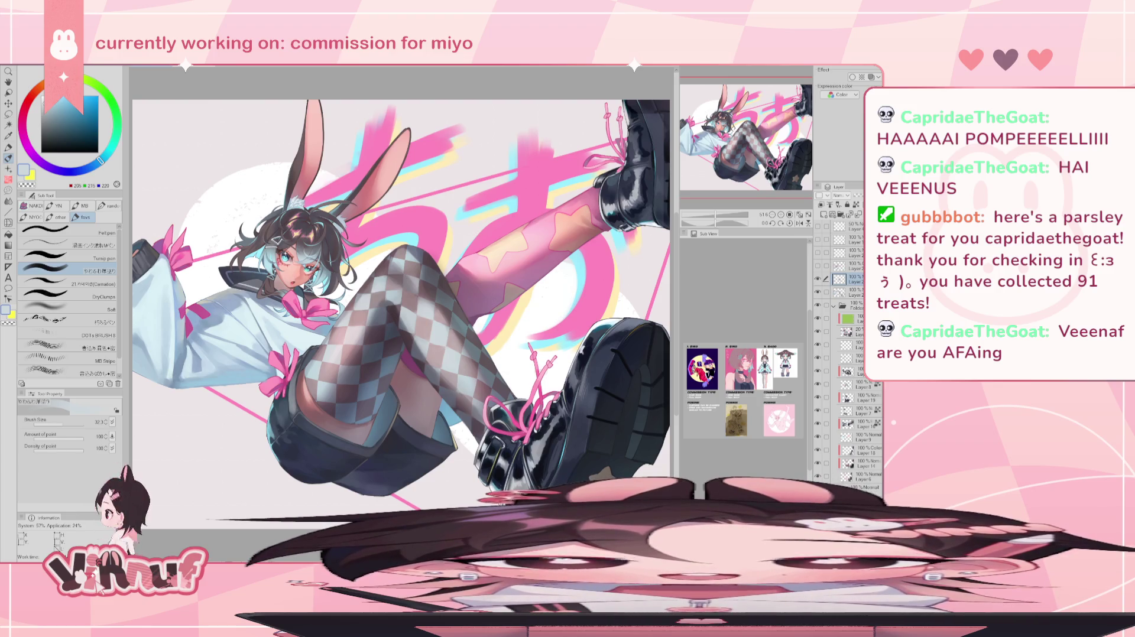
key("asciicircum")
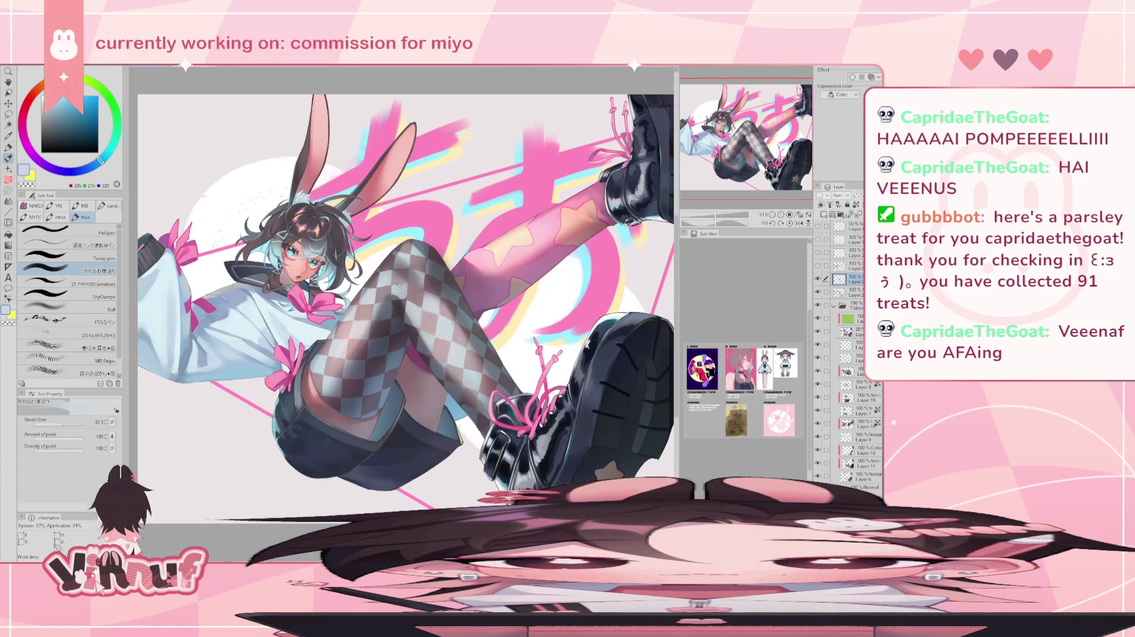
left_click(396, 271, "alt")
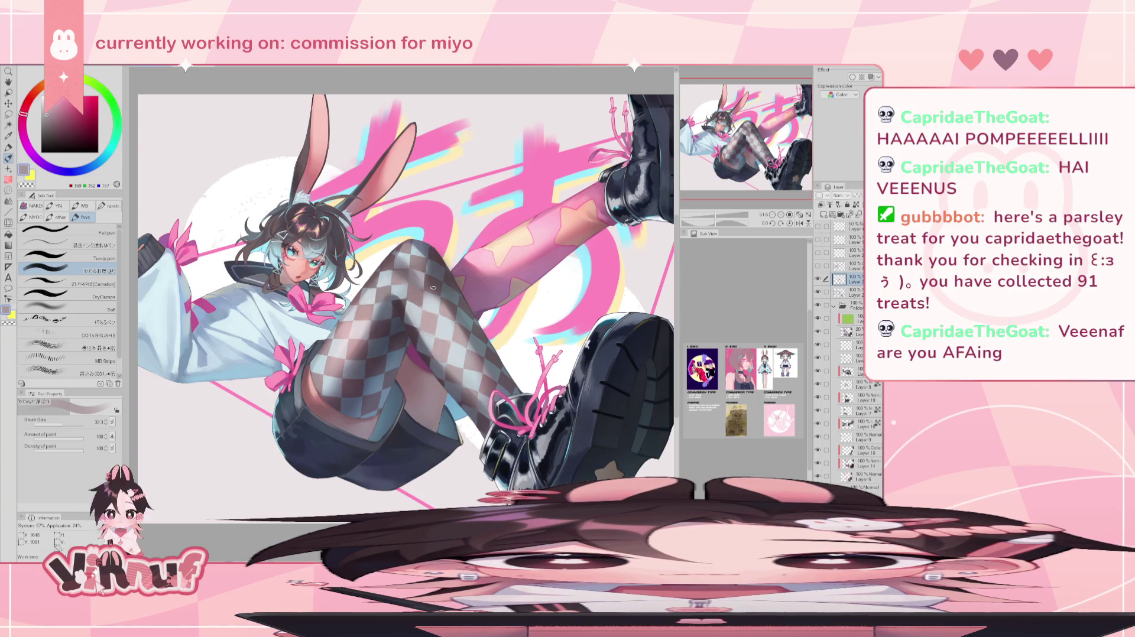
Show the hidden shading layers, remove the unneeded layer, then switch to the browser timer.
scroll(750, 141, "down", 2)
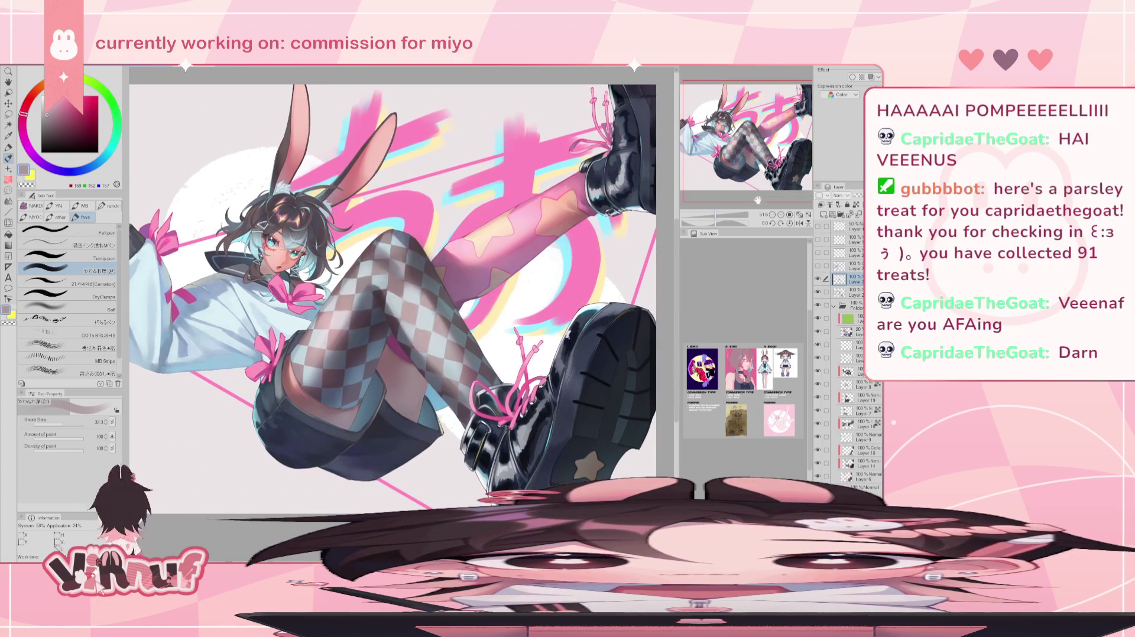
left_click(818, 251)
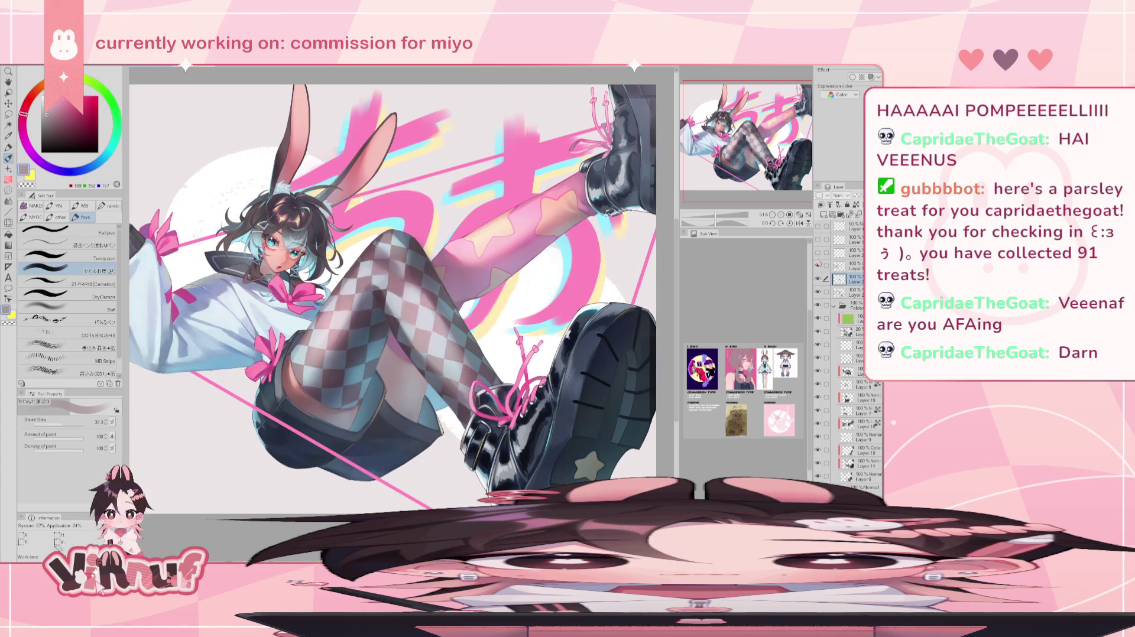
left_click(818, 264)
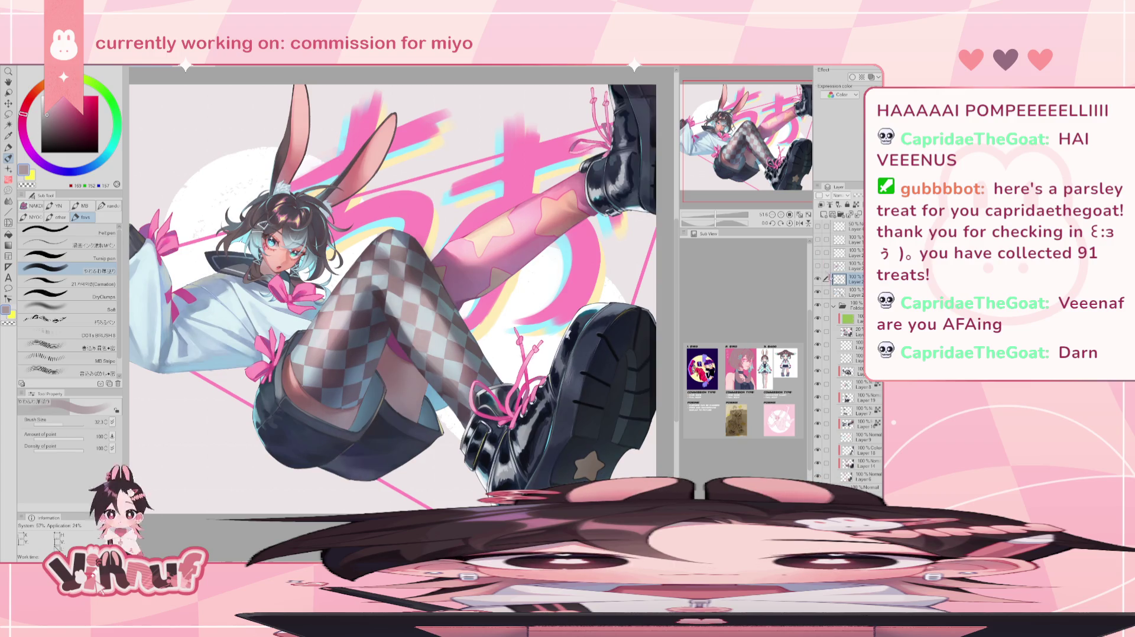
left_click(818, 279)
left_click(818, 278)
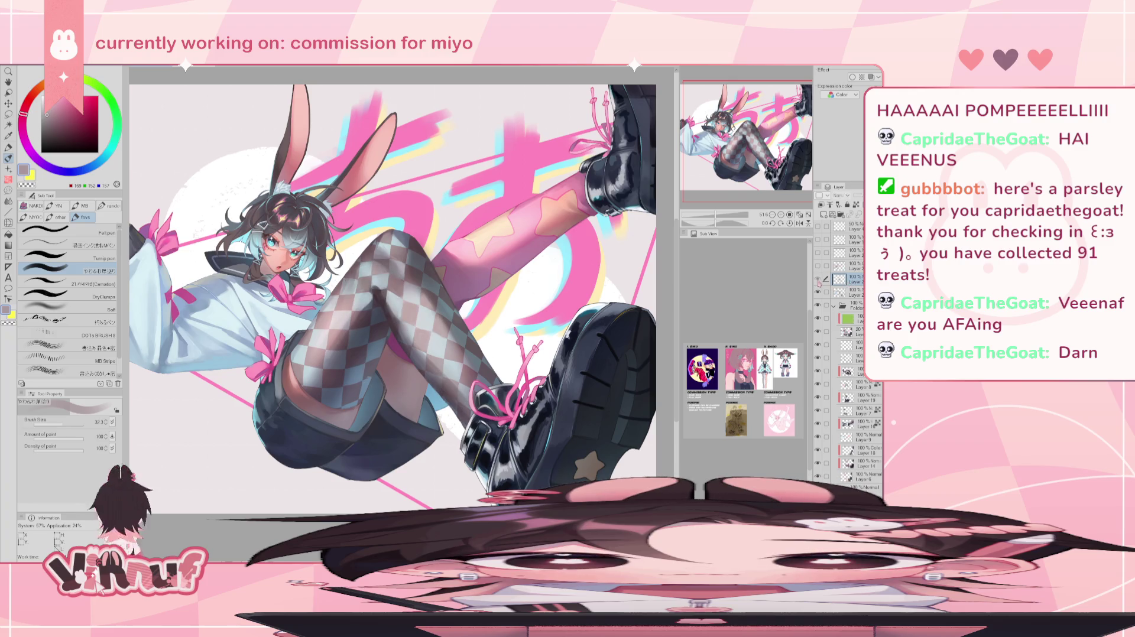
key("ctrl+e")
left_click(818, 278)
left_click(818, 279)
key("h")
key("h")
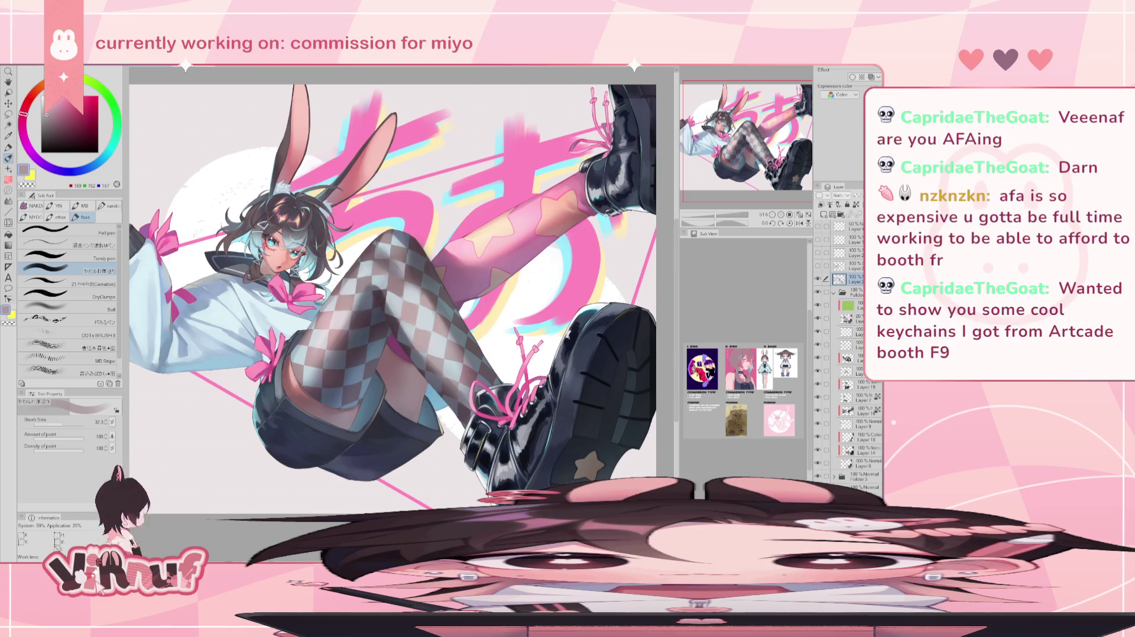
key("alt+Tab")
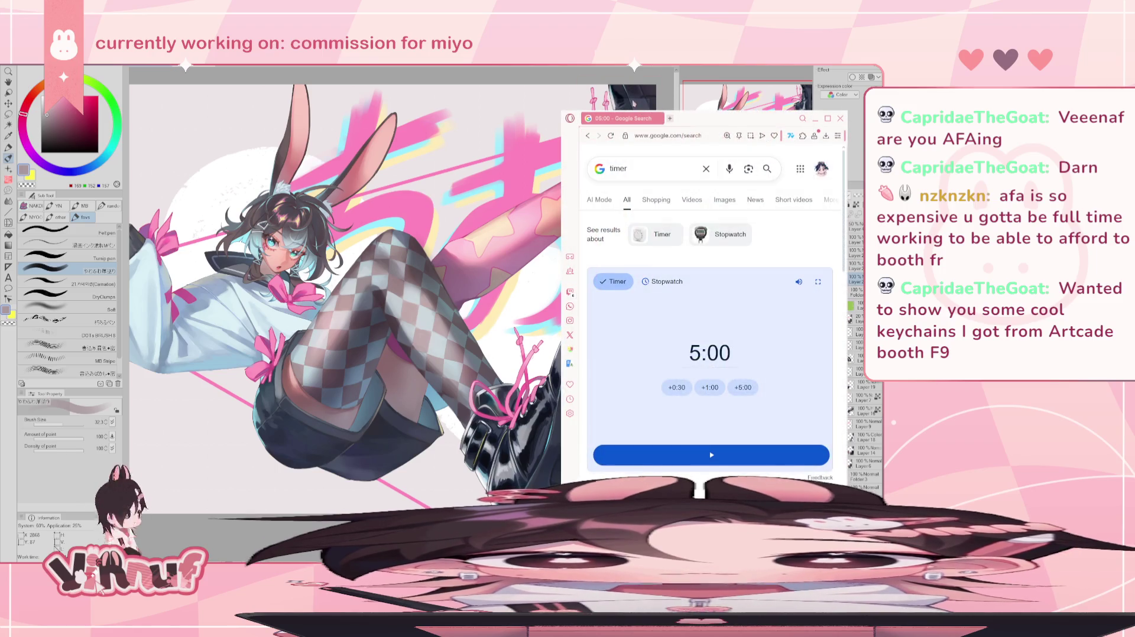
Move the browser window up, shrink it from the bottom edge, and start a new tab.
mouse_move(739, 118)
left_mouse_down()
mouse_move(765, 42)
mouse_move(780, 34)
left_mouse_up()
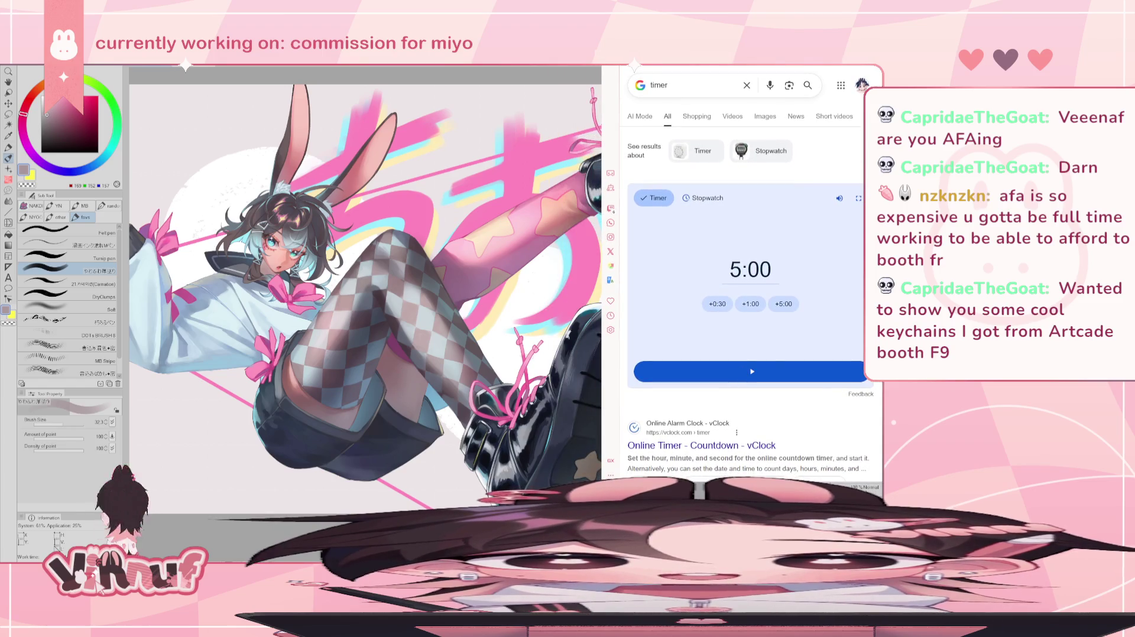
left_click_drag(727, 477, 724, 385)
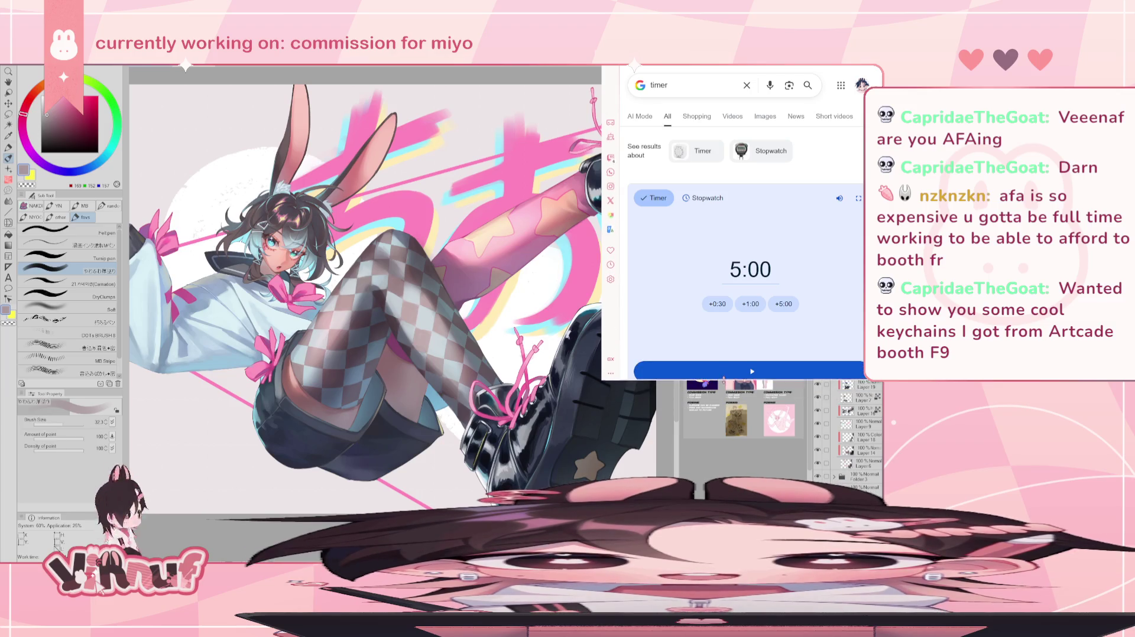
scroll(745, 378, "down", 1)
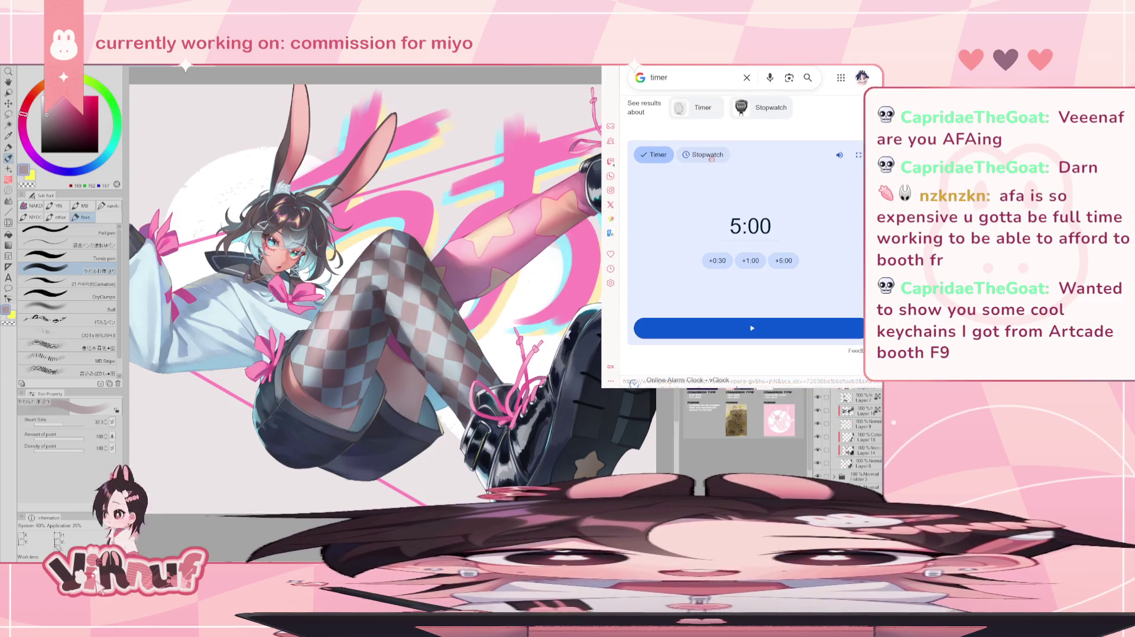
left_click_drag(745, 385, 744, 349)
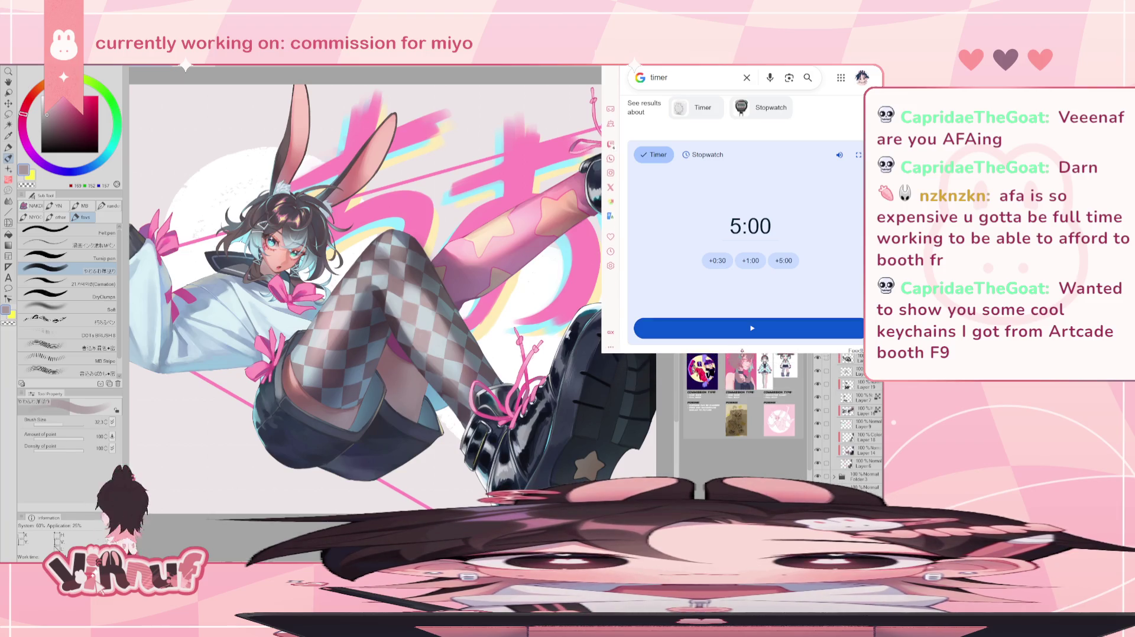
scroll(753, 229, "down", 1)
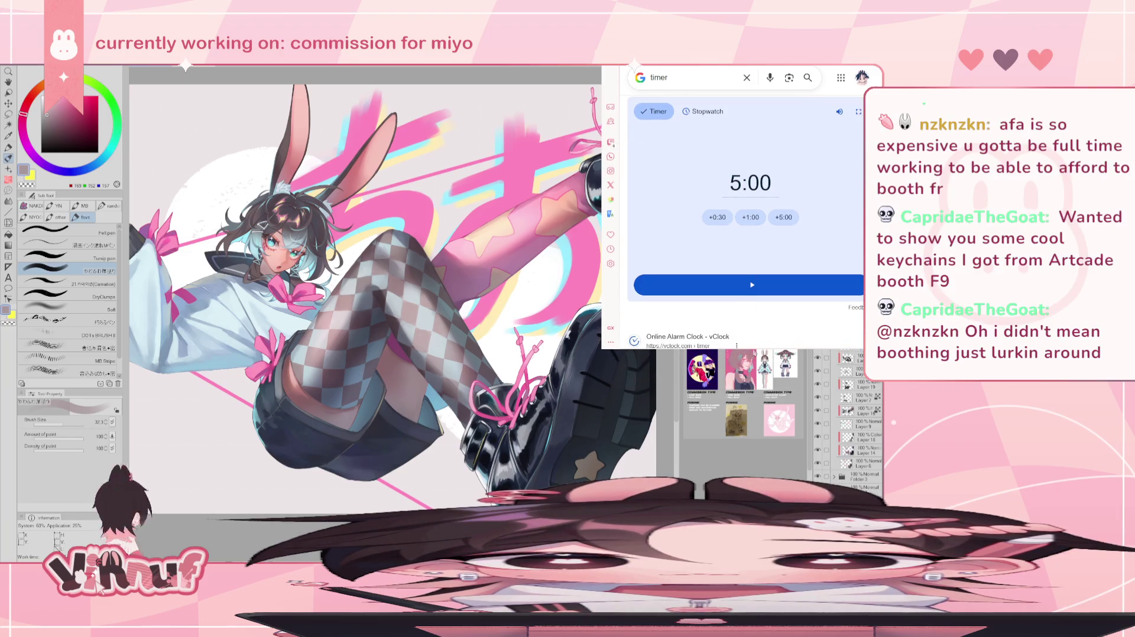
left_click_drag(747, 350, 747, 308)
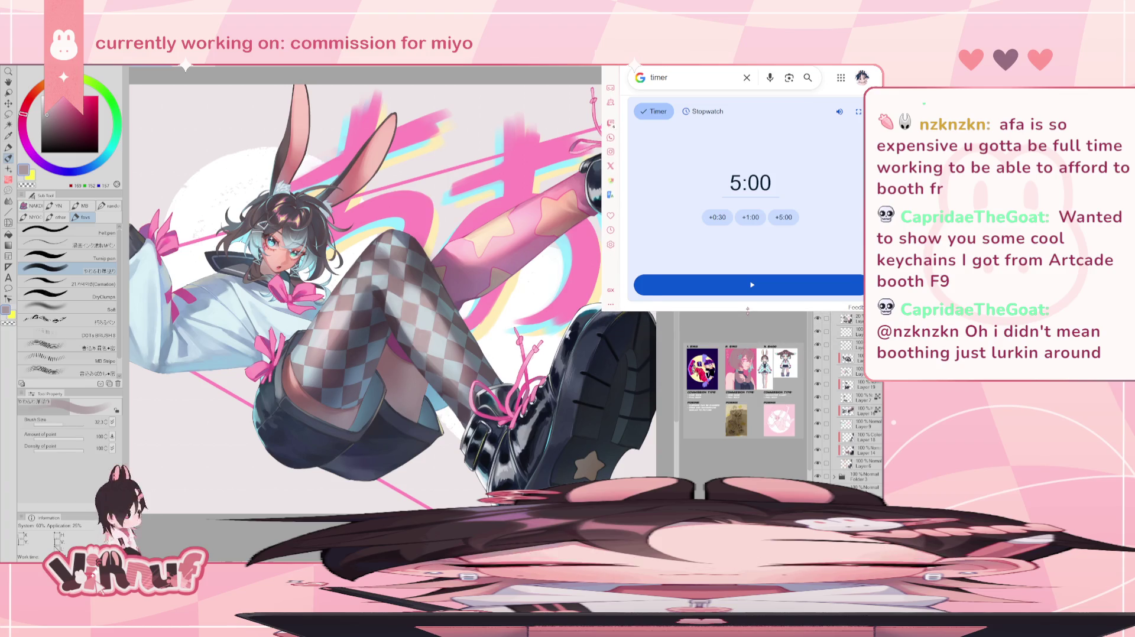
key("ctrl+t")
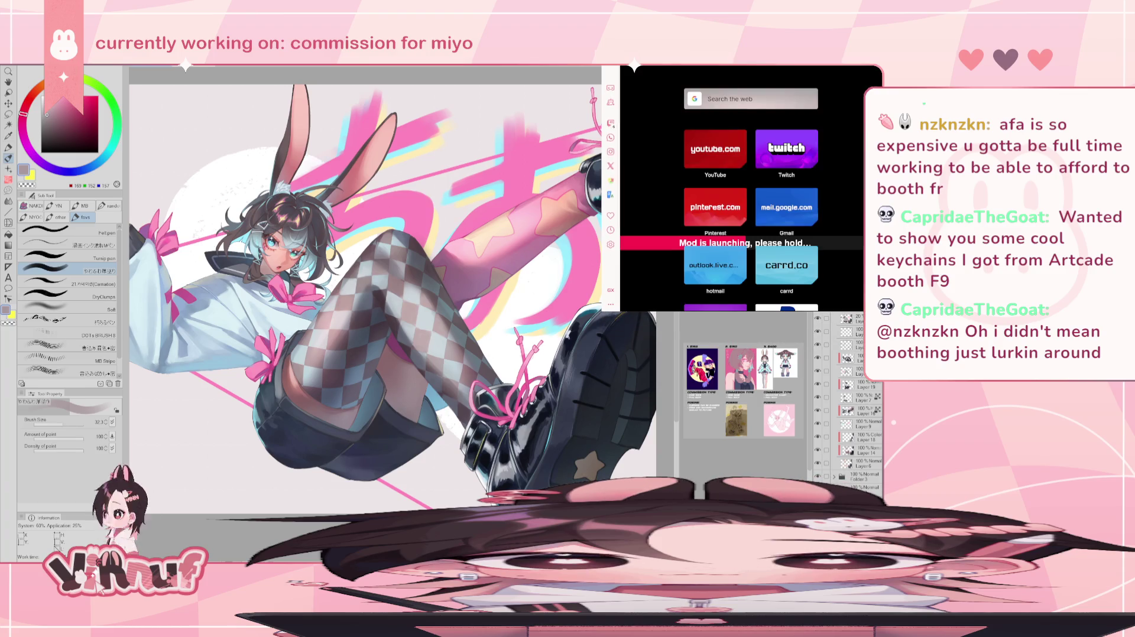
Load wheelofnames.com from the 'wheel' suggestion and shuffle the exercise entries.
type("wheel")
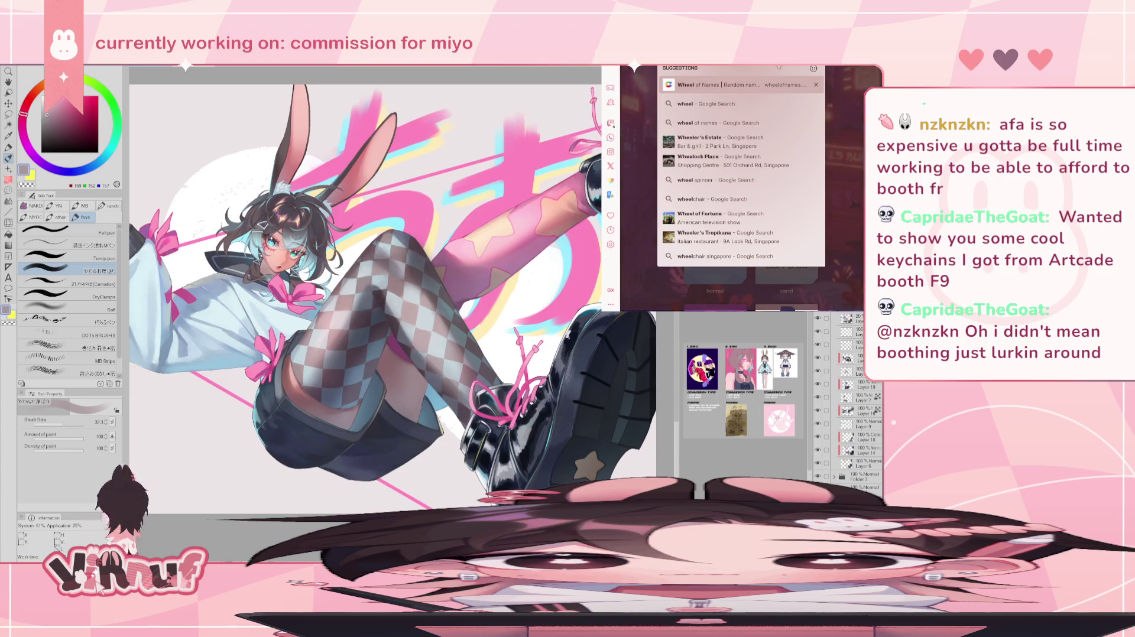
left_click(739, 86)
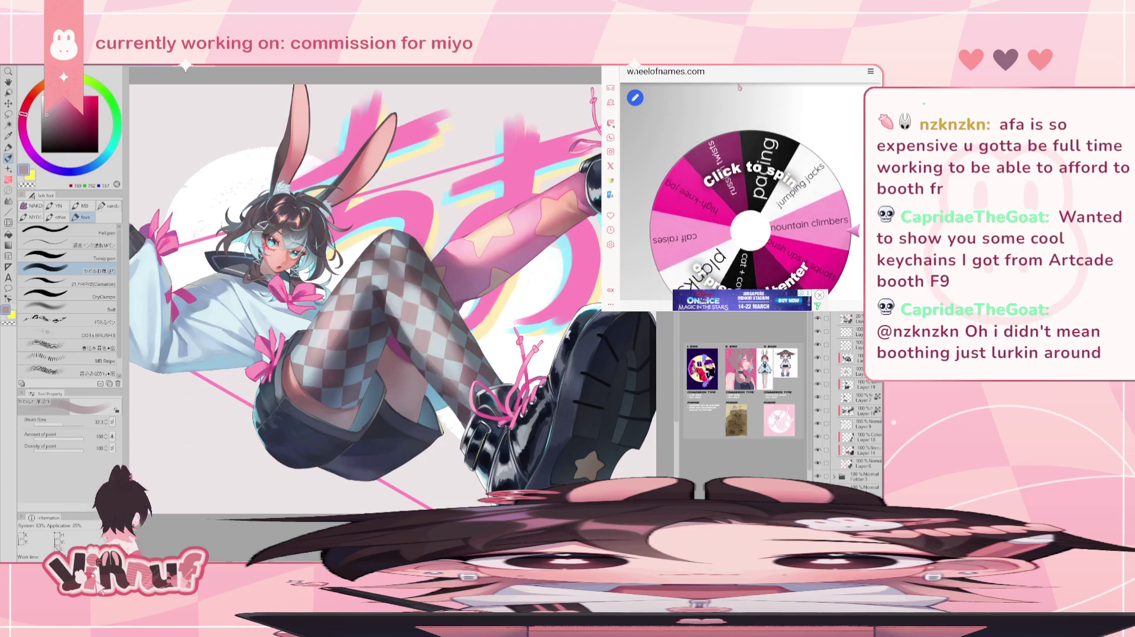
scroll(798, 232, "down", 3)
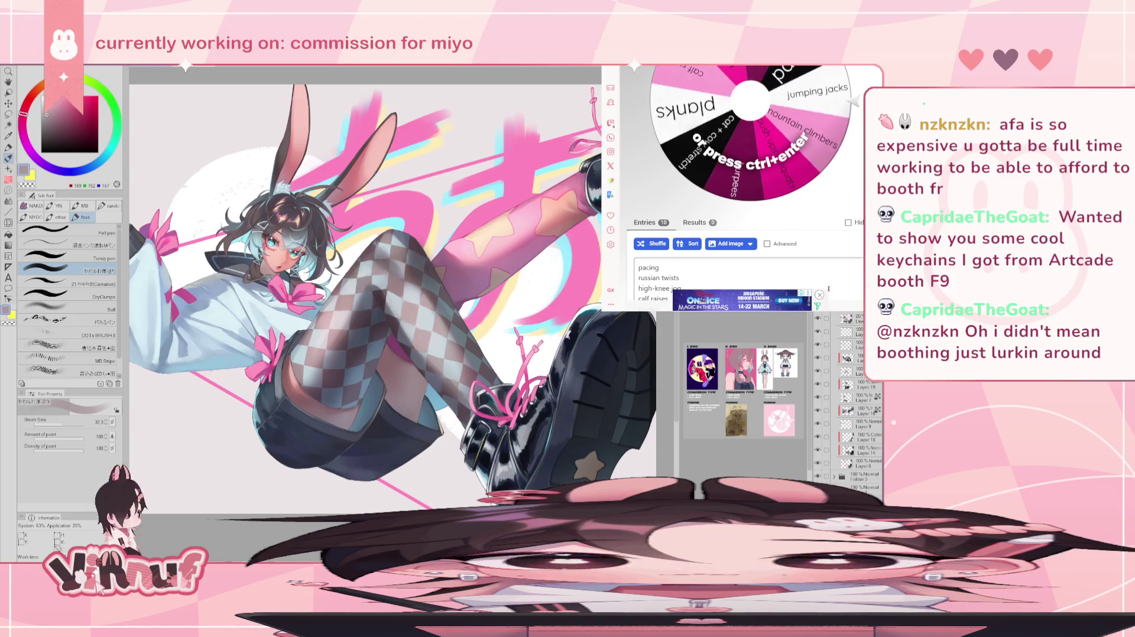
left_click(653, 244)
scroll(773, 258, "up", 2)
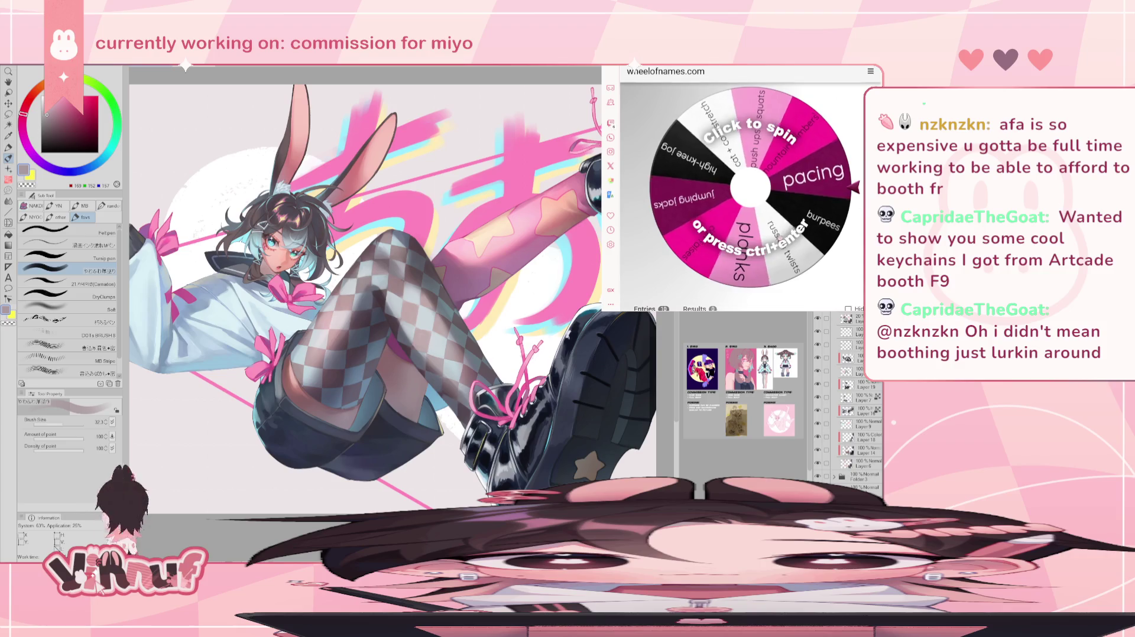
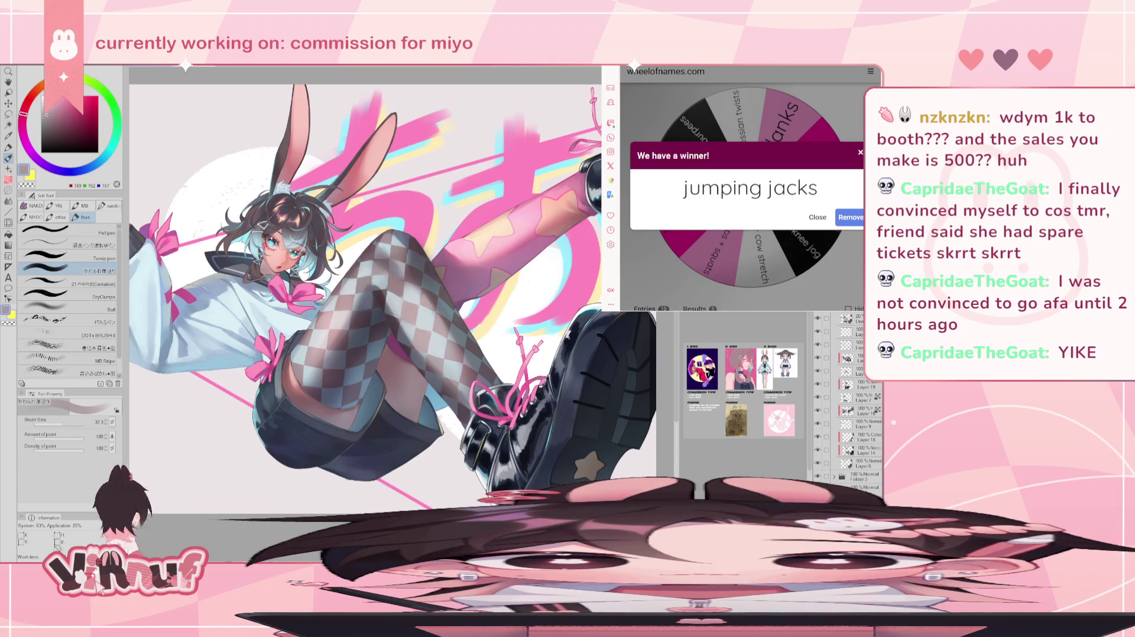
Switch to the Google timer tab set to 5:00 and start the 5-minute countdown.
key("ctrl+Tab")
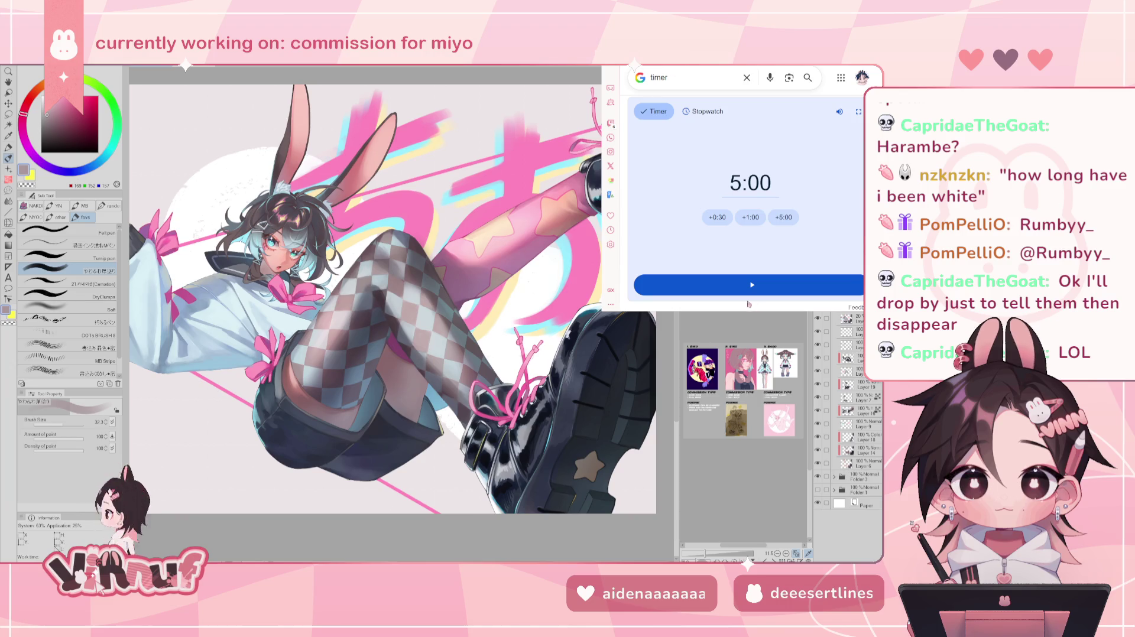
left_click(747, 286)
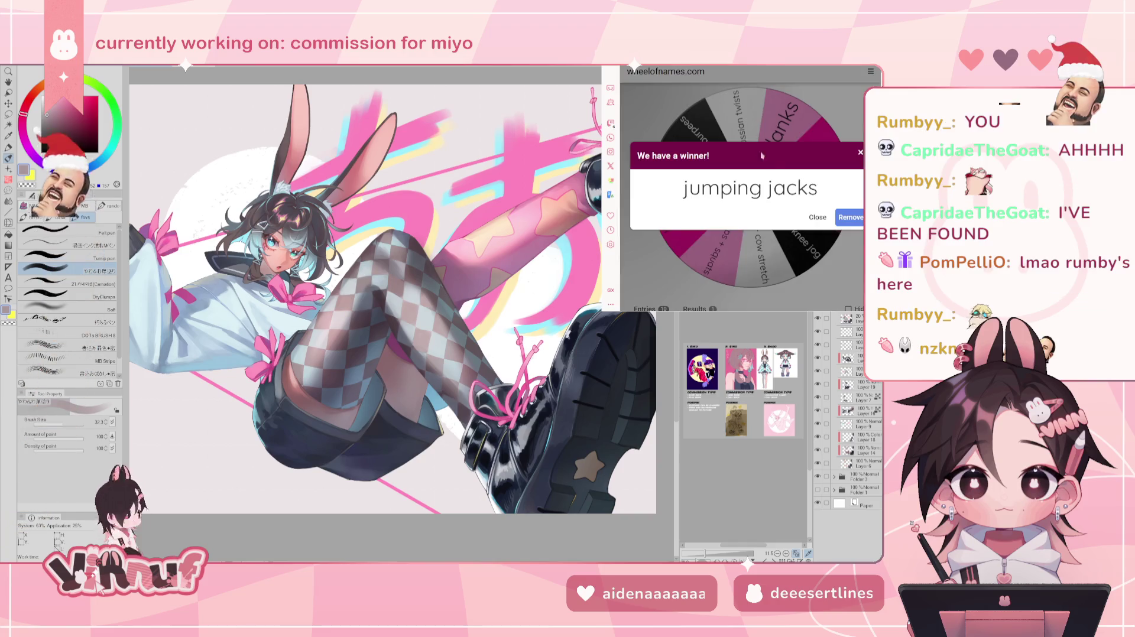
Spin the wheel on wheelofnames.com for the next exercise, landing on 'pacing'.
left_click(764, 216)
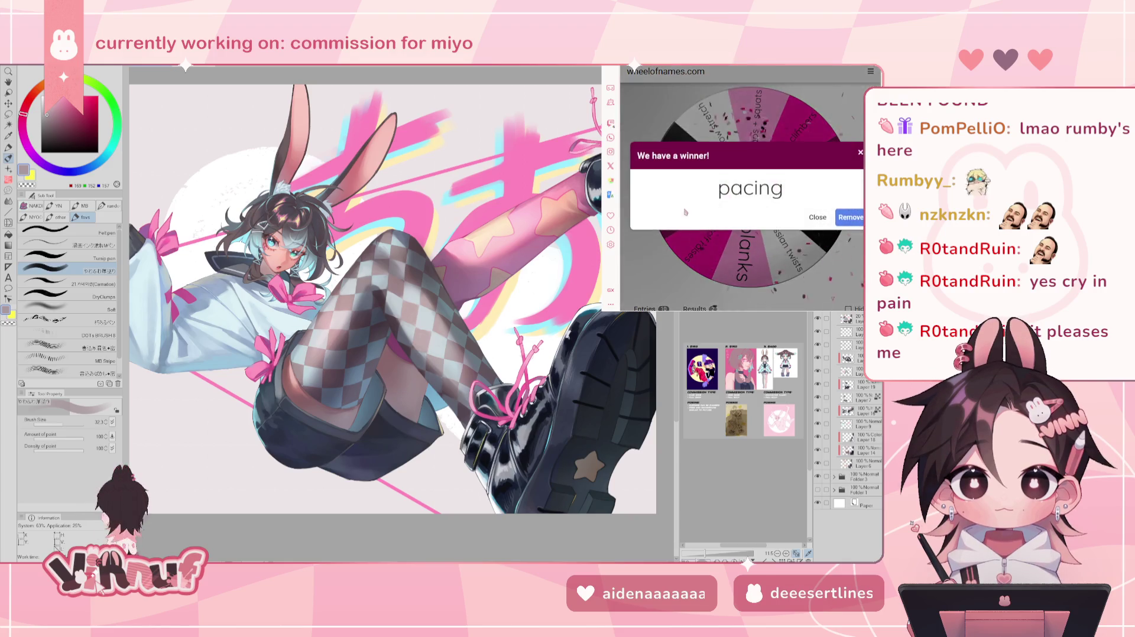
Dismiss the 'pacing' winner popup and return to the running countdown timer.
left_click(818, 217)
key("ctrl+Tab")
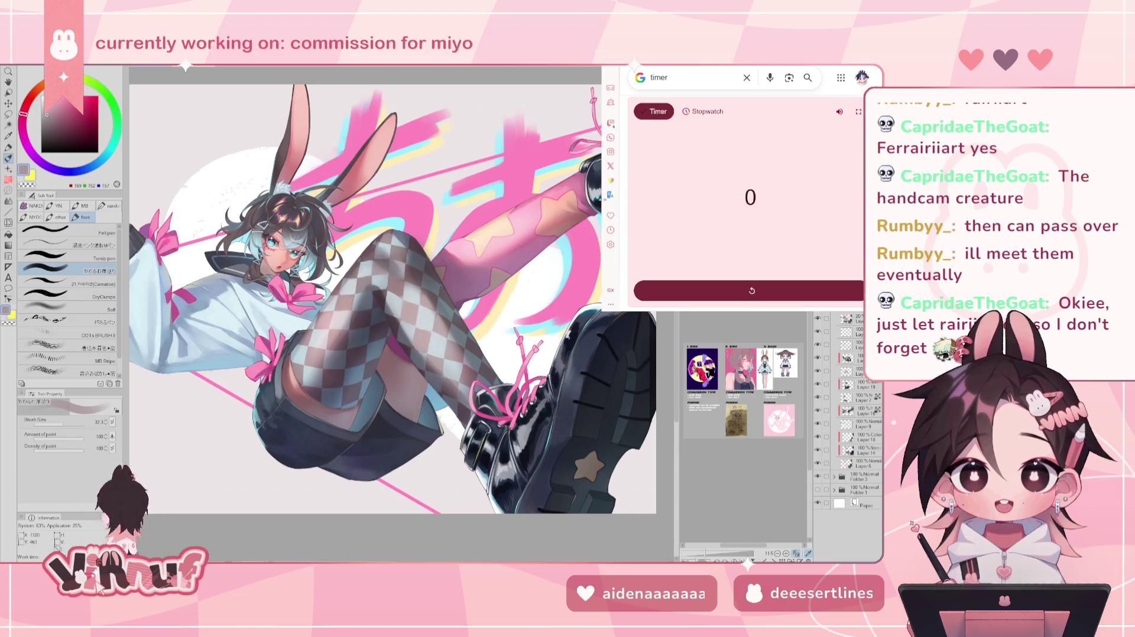
Reset the timer to 5:00, bring the bunny-girl illustration forward and zoom into the thighs.
left_click(769, 289)
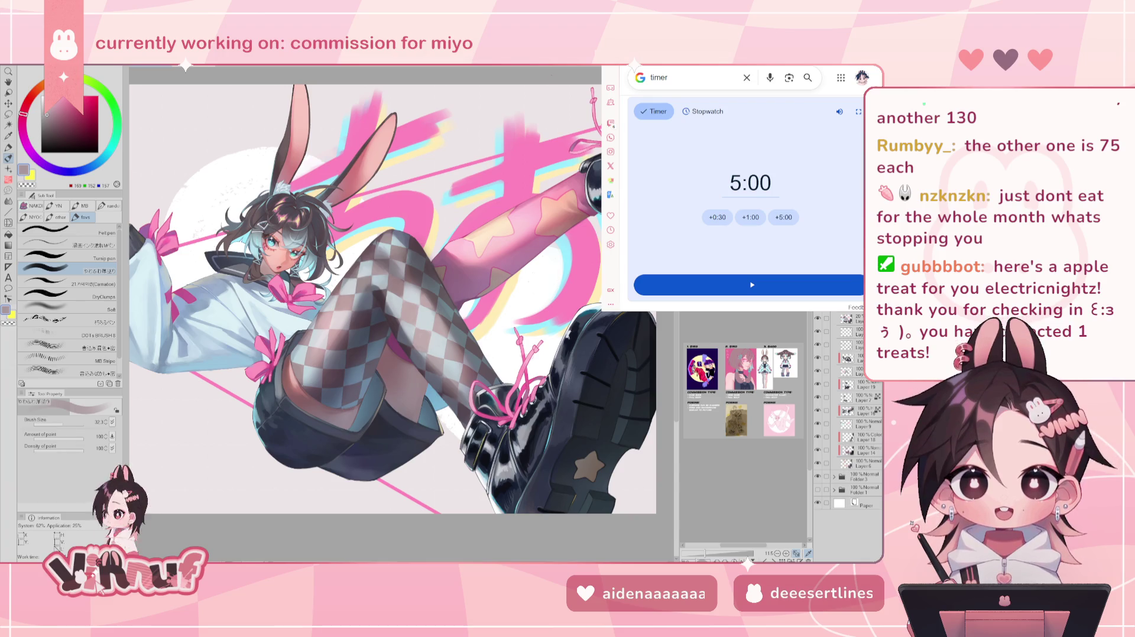
left_click(486, 188)
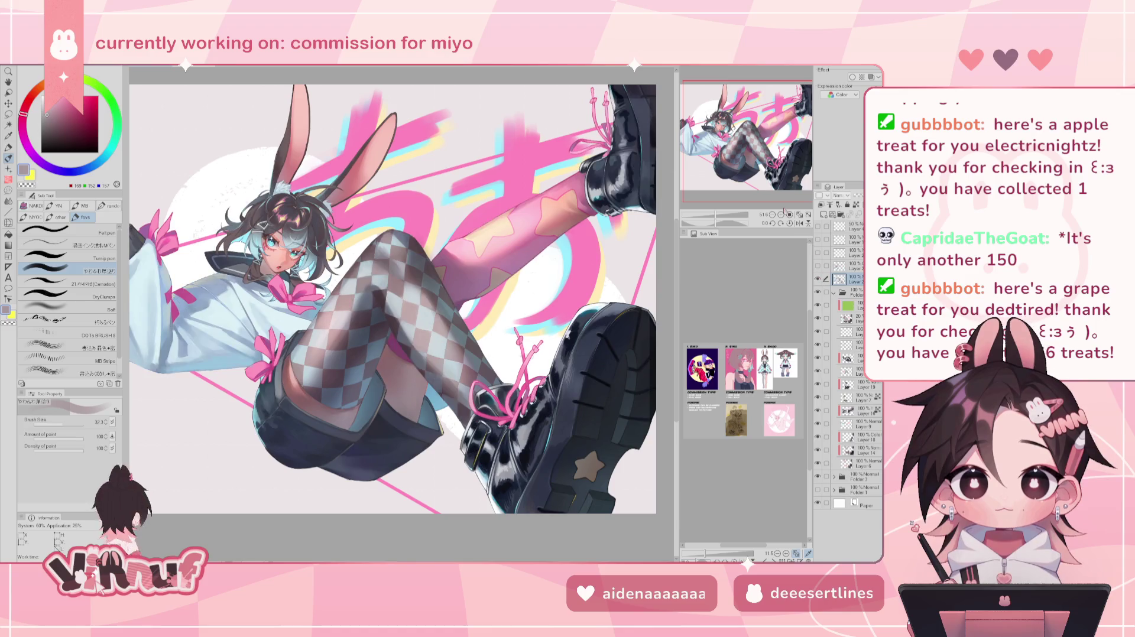
key("ctrl+plus")
Shade the stocking with sampled pinkish, blue and reddish greys, brush enlarged to 21.4.
scroll(422, 294, "down", 1)
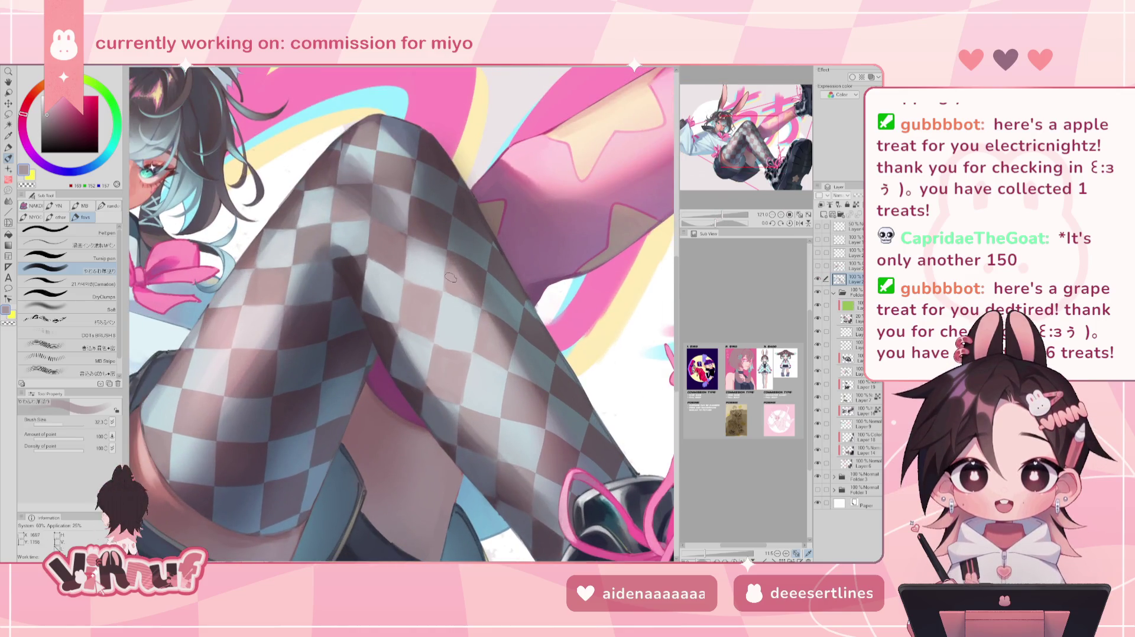
left_click(408, 298, "alt")
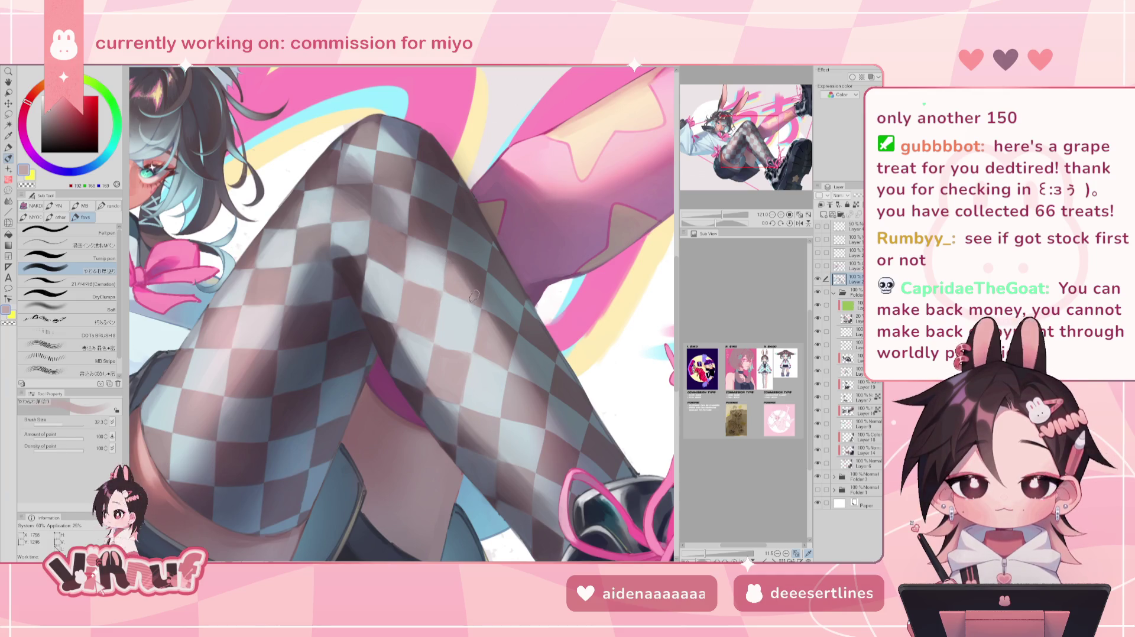
left_click(358, 220, "alt")
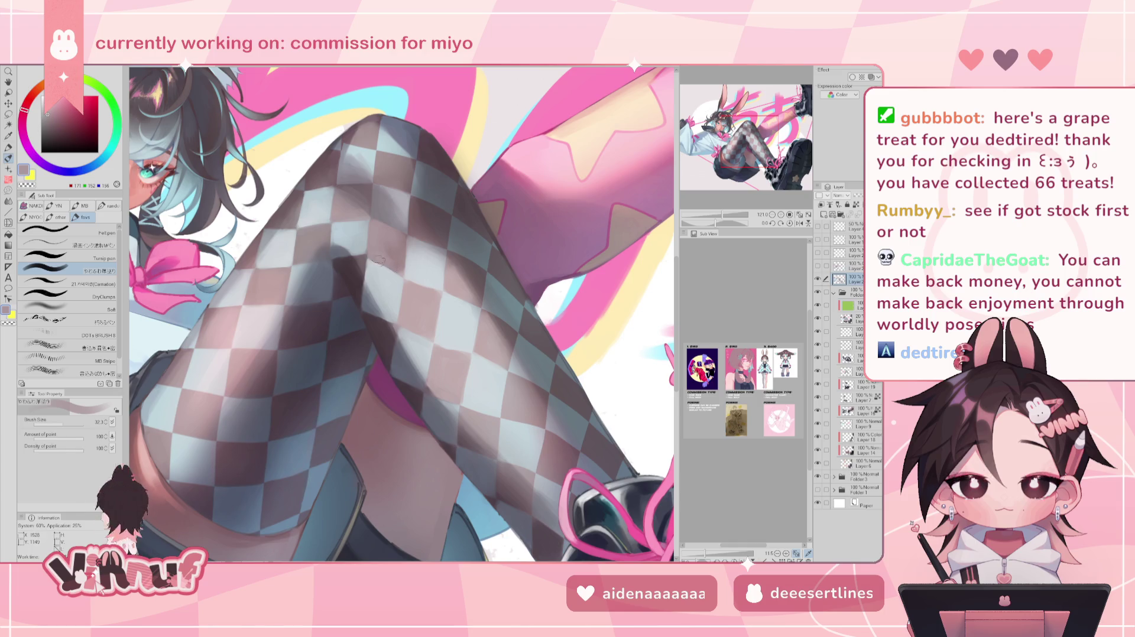
left_click_drag(62, 425, 63, 425)
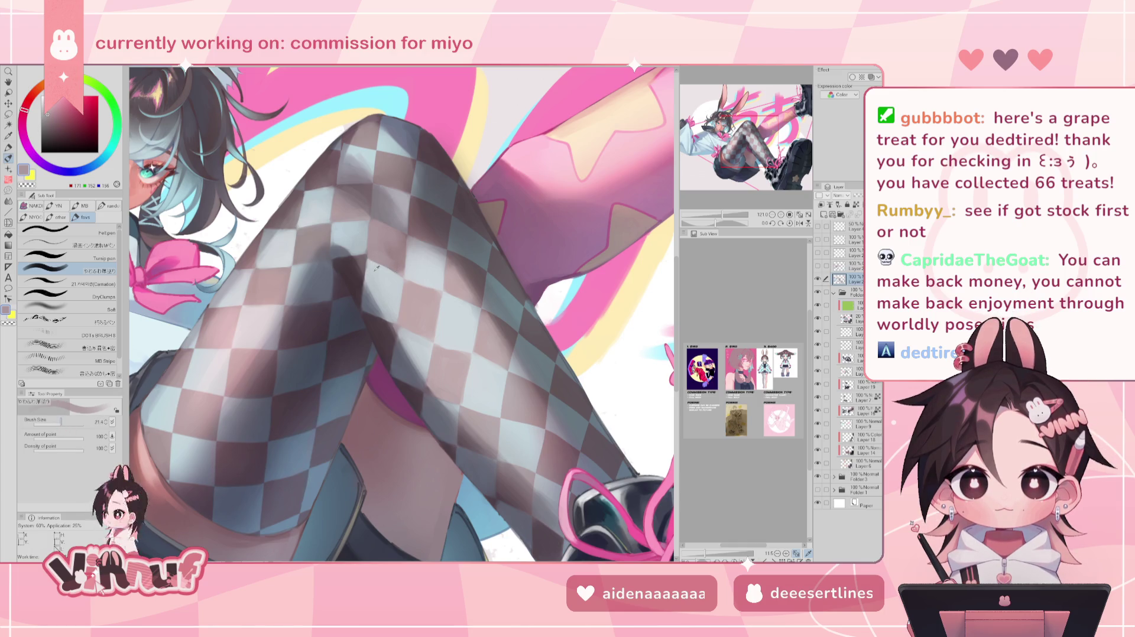
left_click(368, 263, "alt")
left_click(379, 242, "alt")
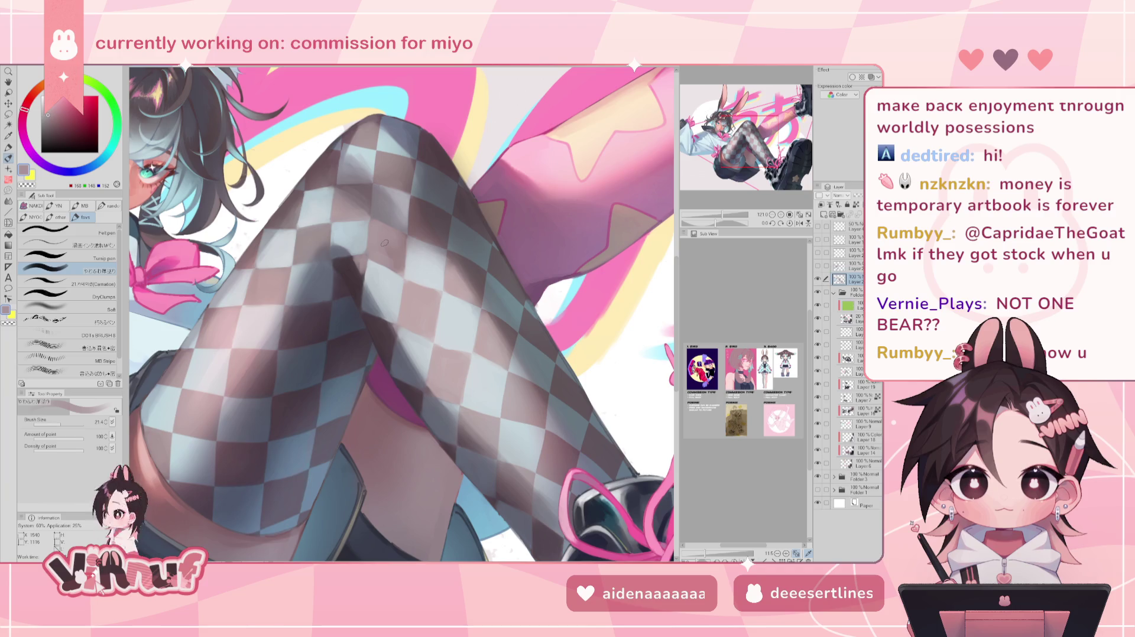
Paint the thigh stocking shading with sampled dark check tones, mauves and a dark blue-grey.
left_click(354, 270, "alt")
left_click(386, 336, "alt")
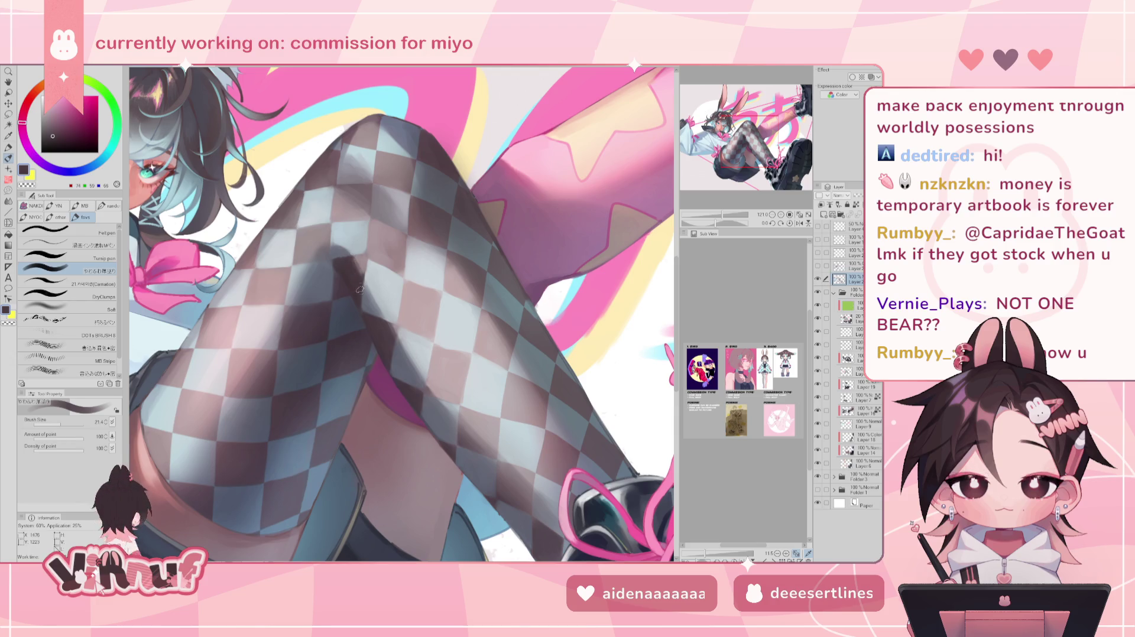
left_click(357, 268, "alt")
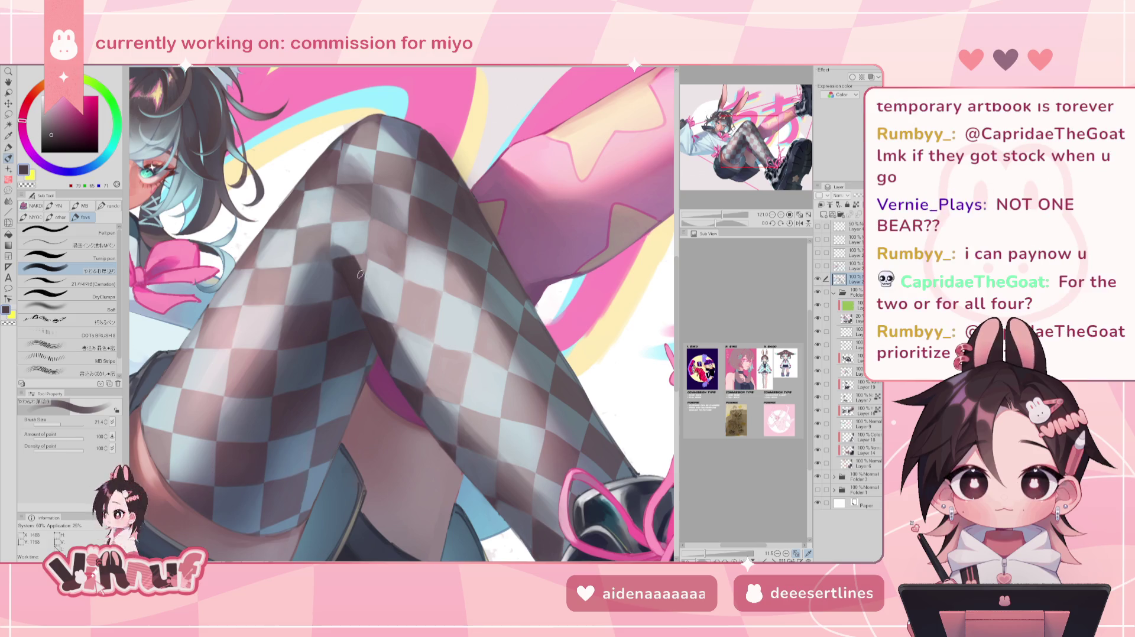
left_click(403, 375, "alt")
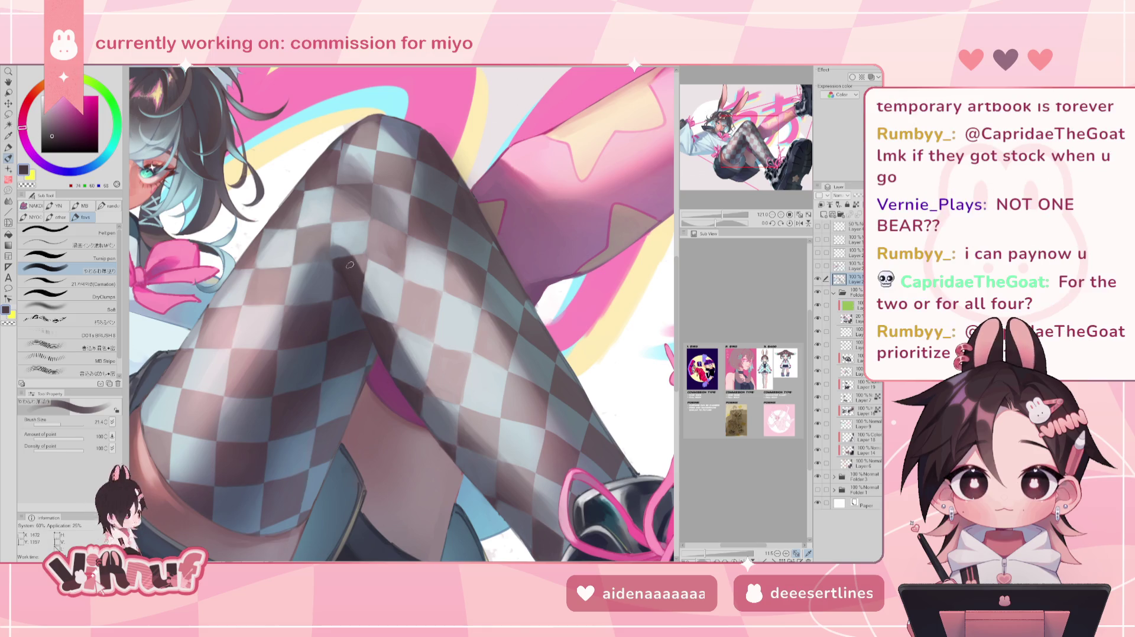
left_click(361, 259, "alt")
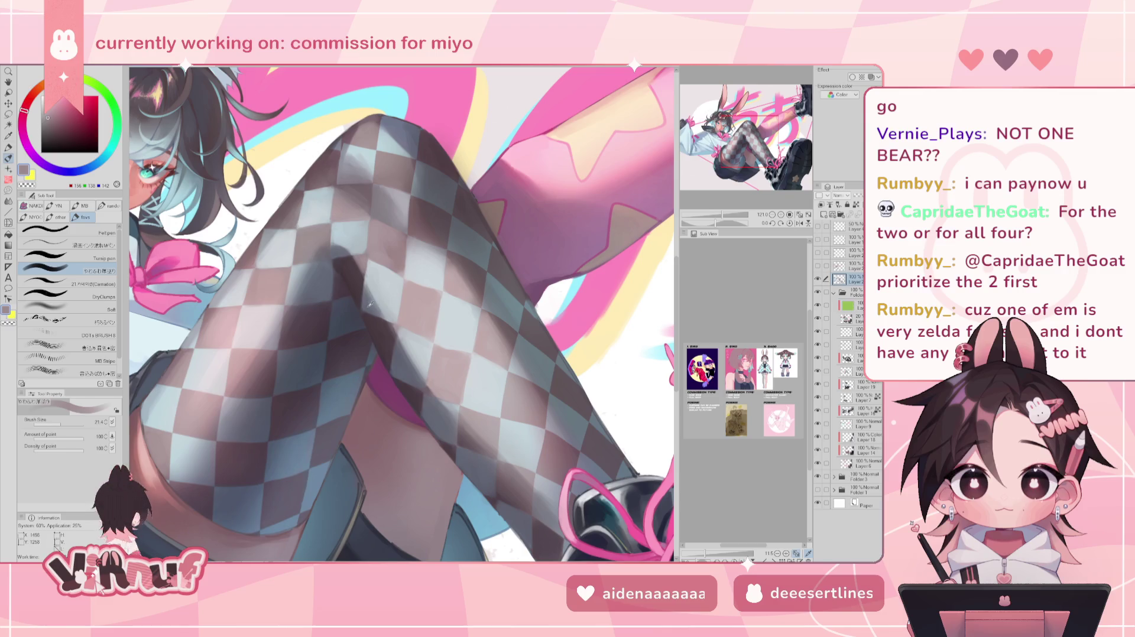
left_click(366, 308, "alt")
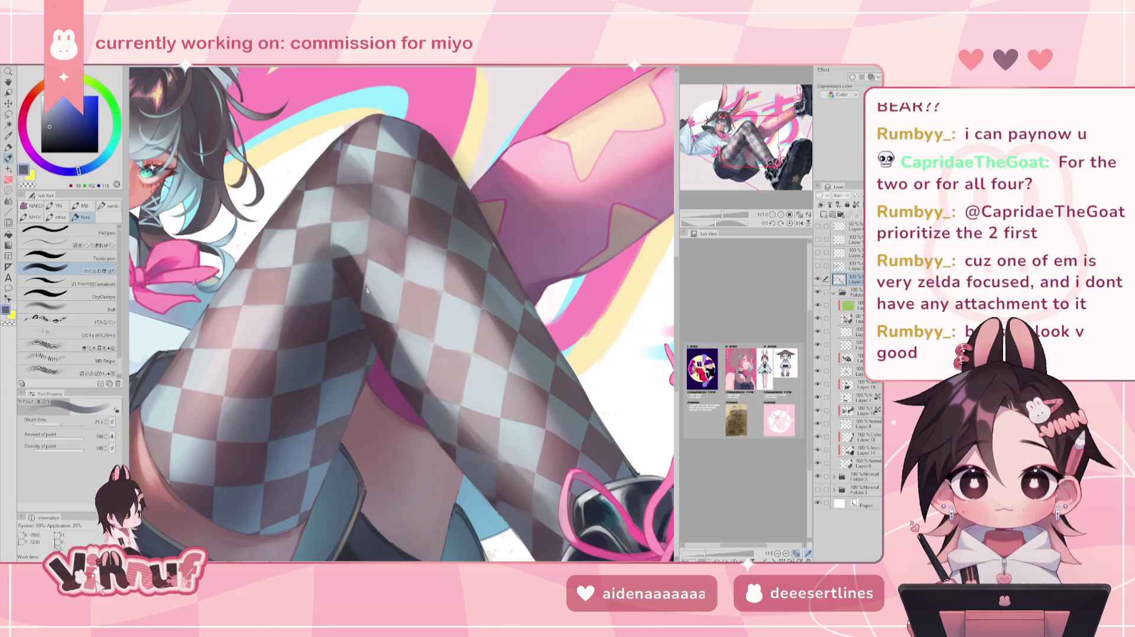
left_click(388, 319, "alt")
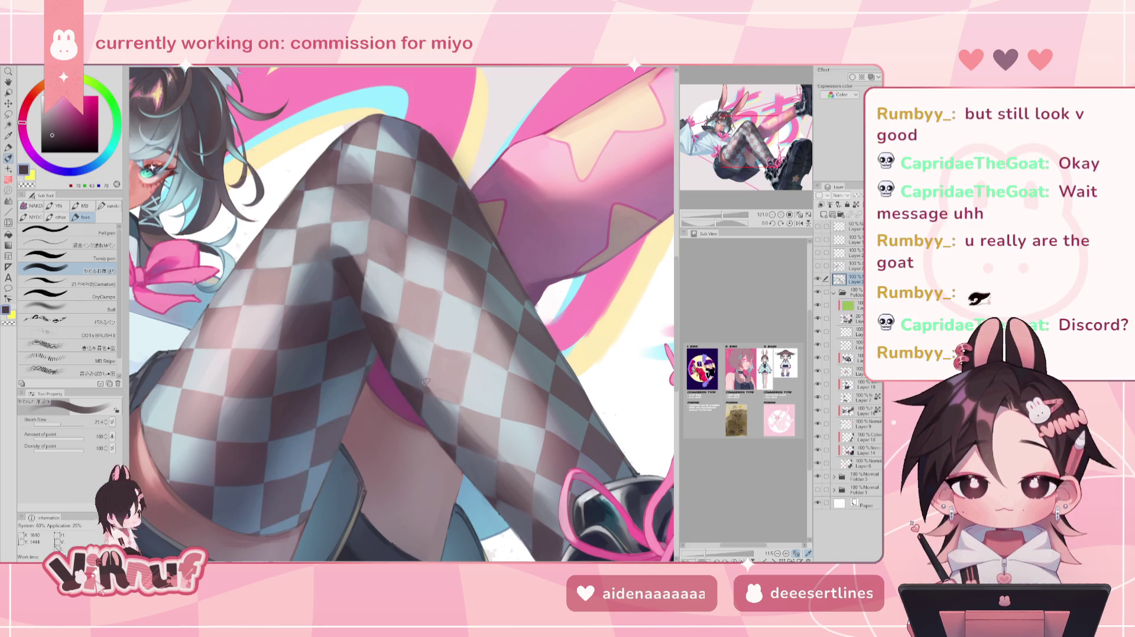
Blend in darker mauve, bluish grey and pink-greys, add light pink highlights, then mirror the view.
left_click(437, 410, "alt")
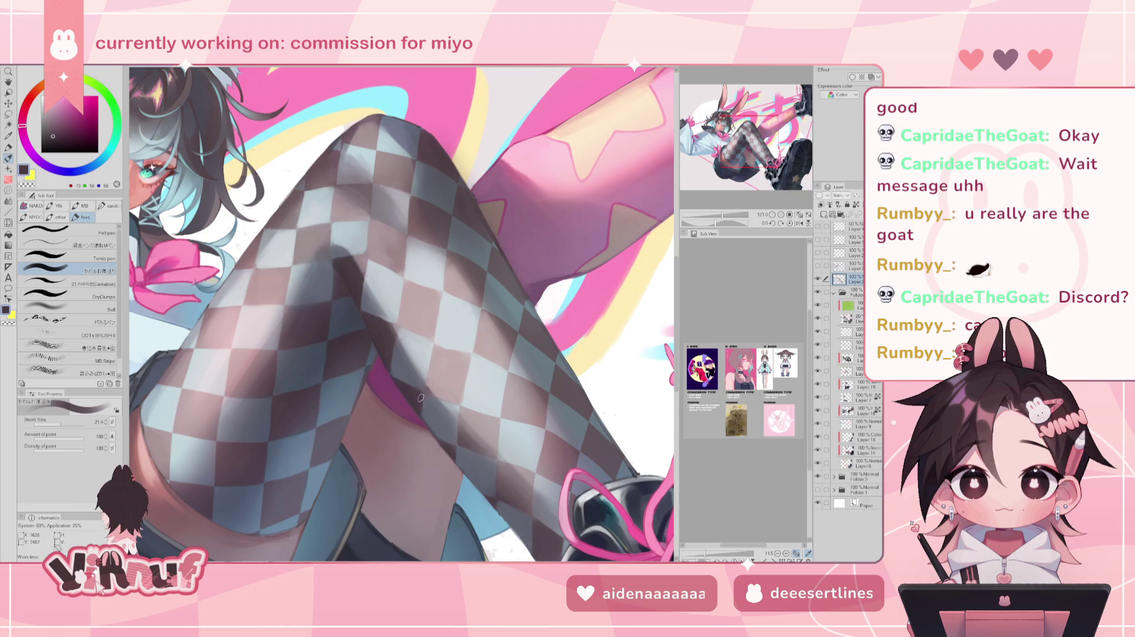
left_click(424, 419, "alt")
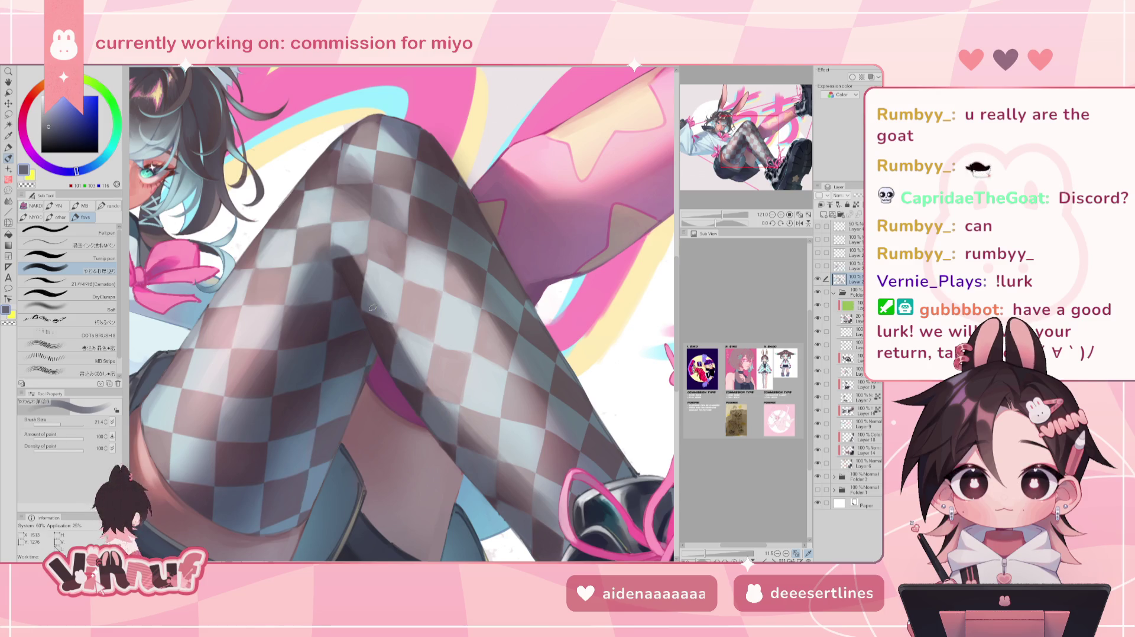
left_click(388, 324, "alt")
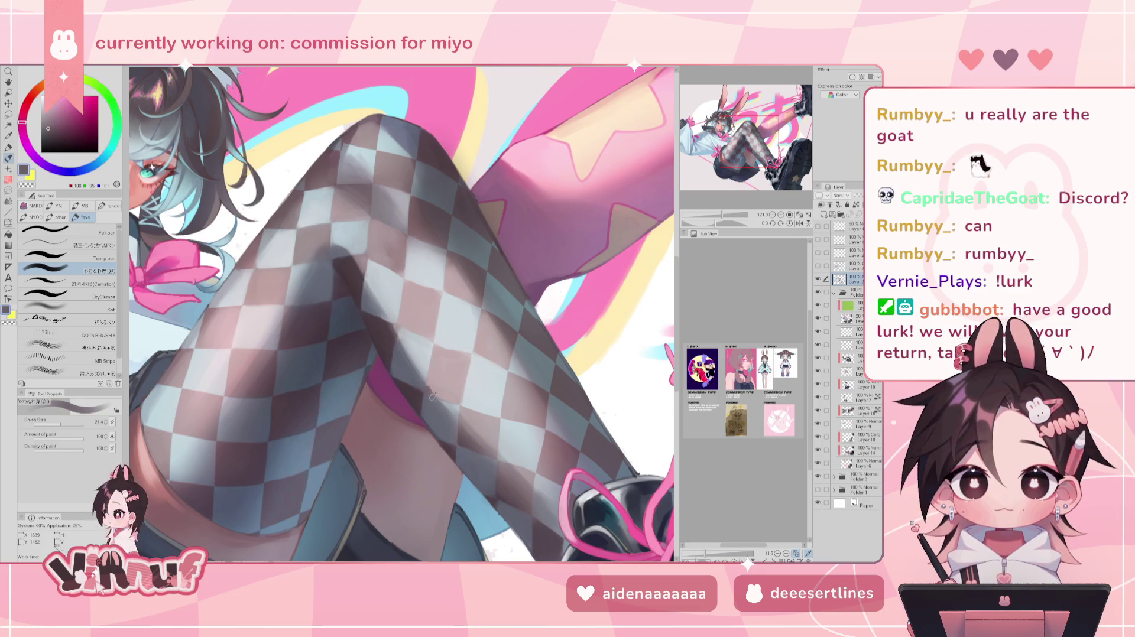
left_click(395, 329, "alt")
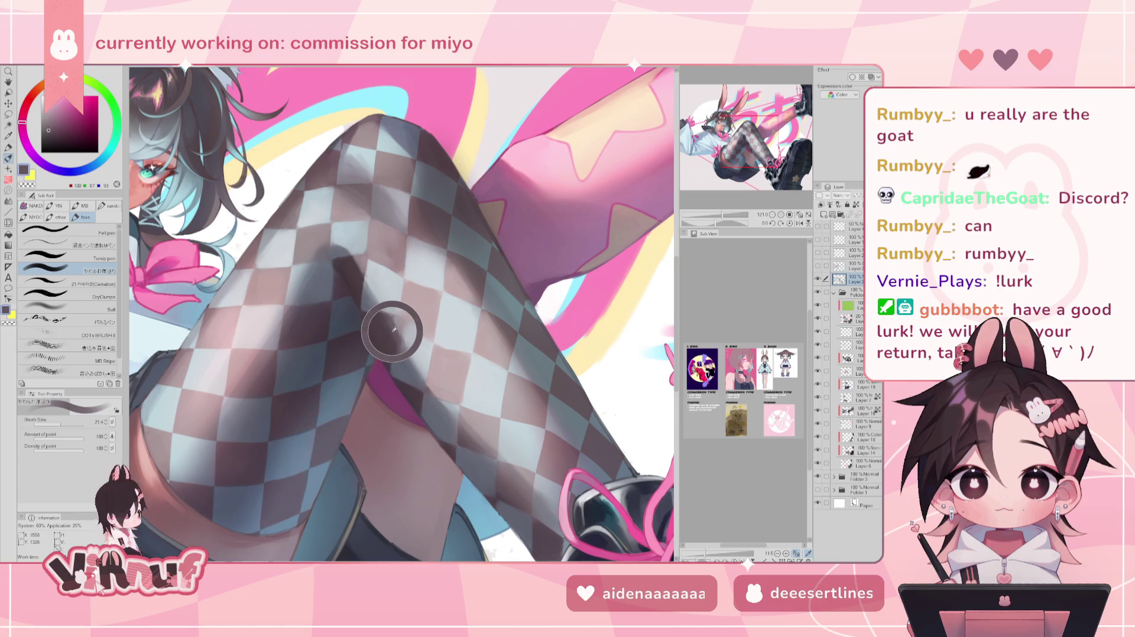
left_click(427, 391, "alt")
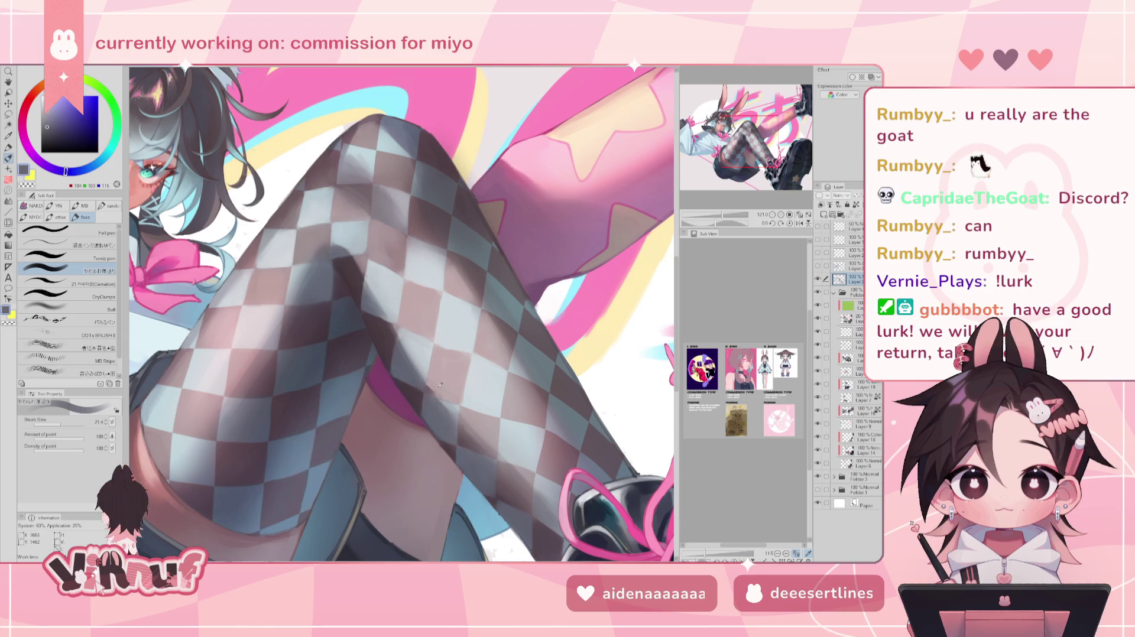
left_click(439, 388, "alt")
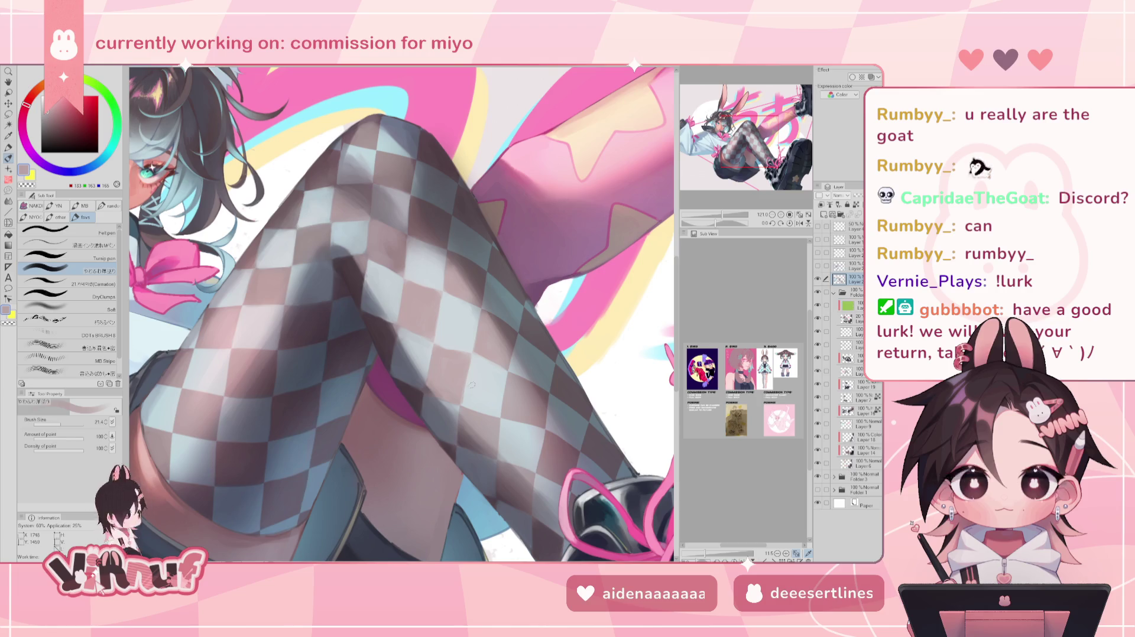
left_click(460, 402, "alt")
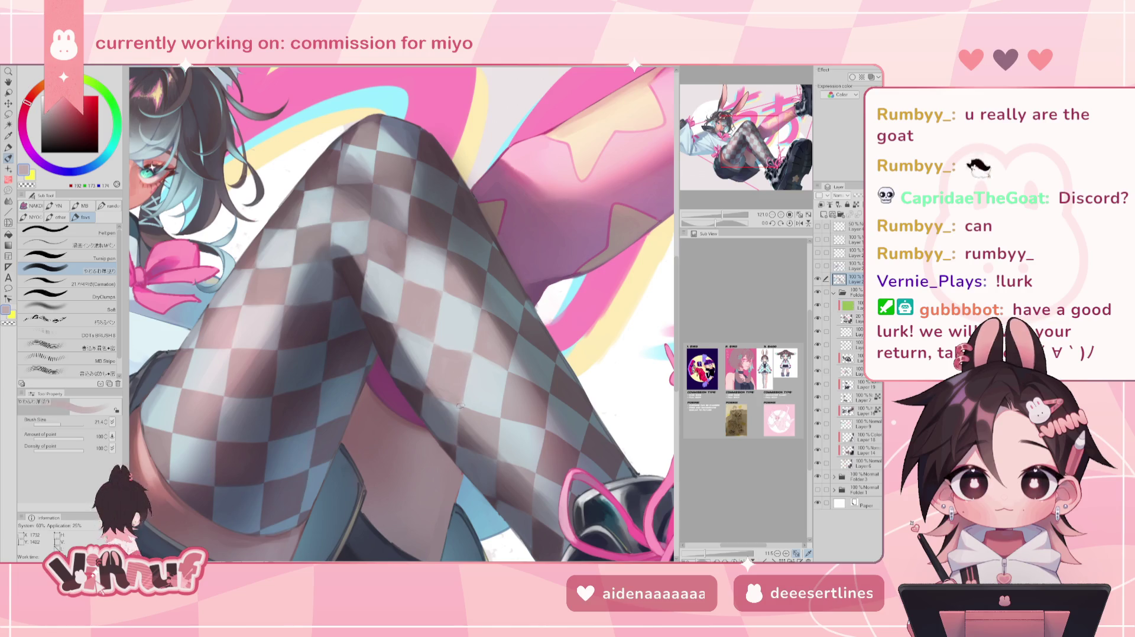
key("h")
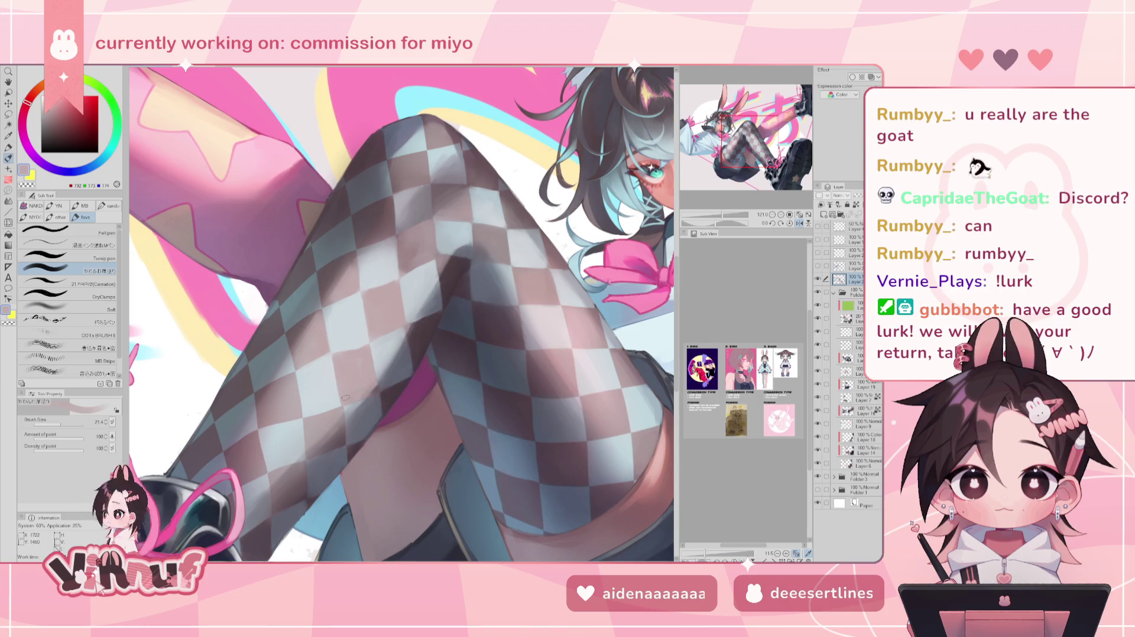
Shade the stockings with sampled blue-greys and dark mauve, toggling the mirrored view.
left_click(349, 414, "alt")
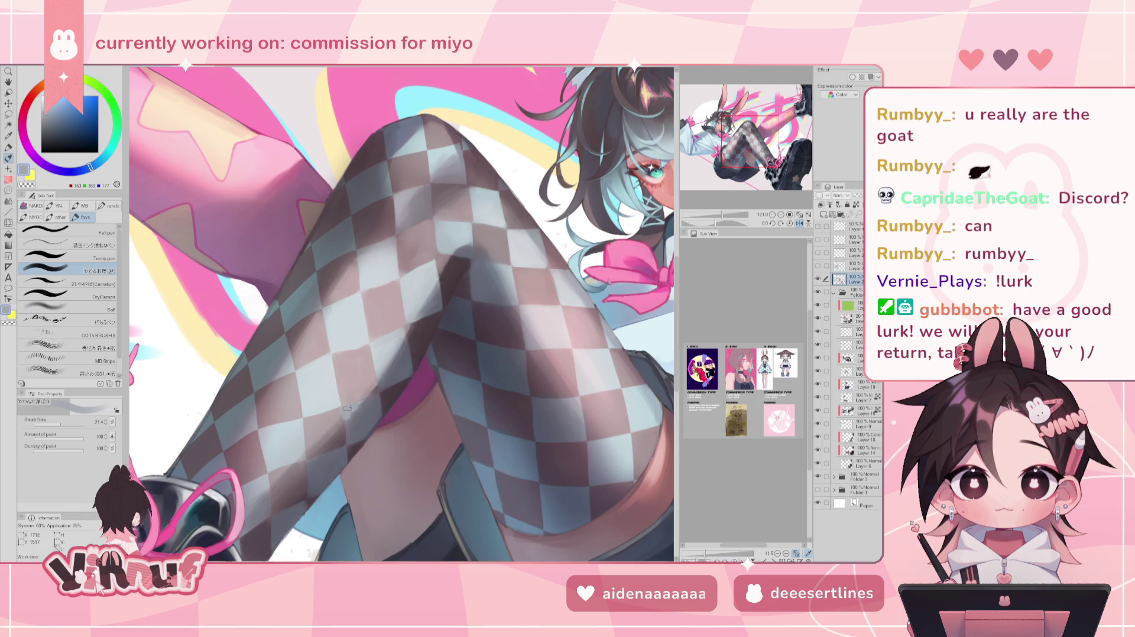
left_click(350, 422, "alt")
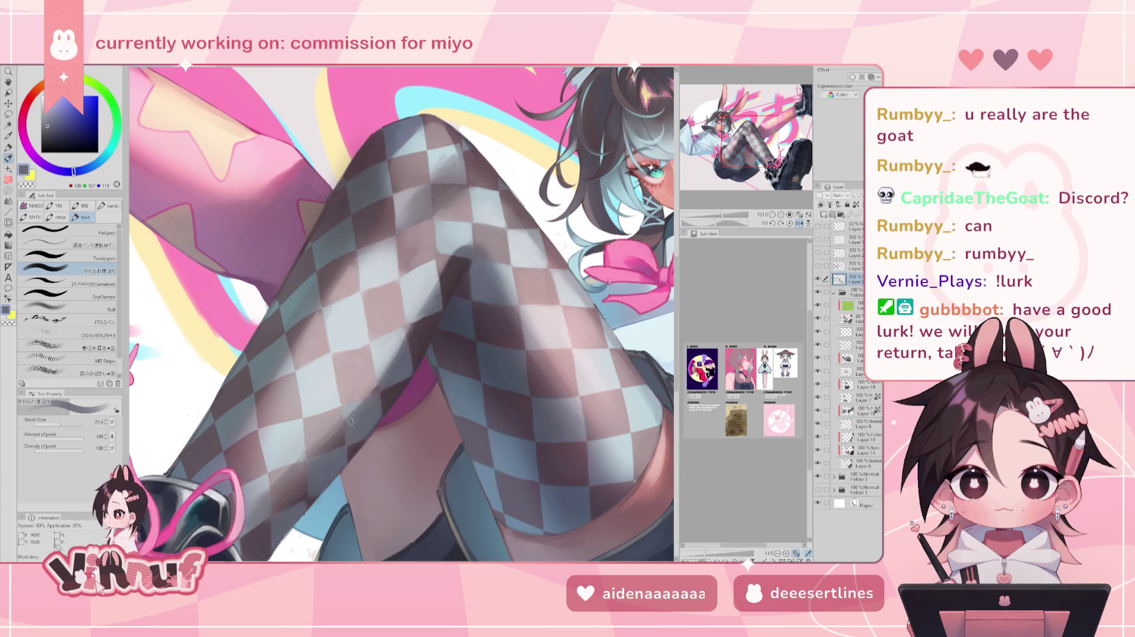
left_click(345, 445, "alt")
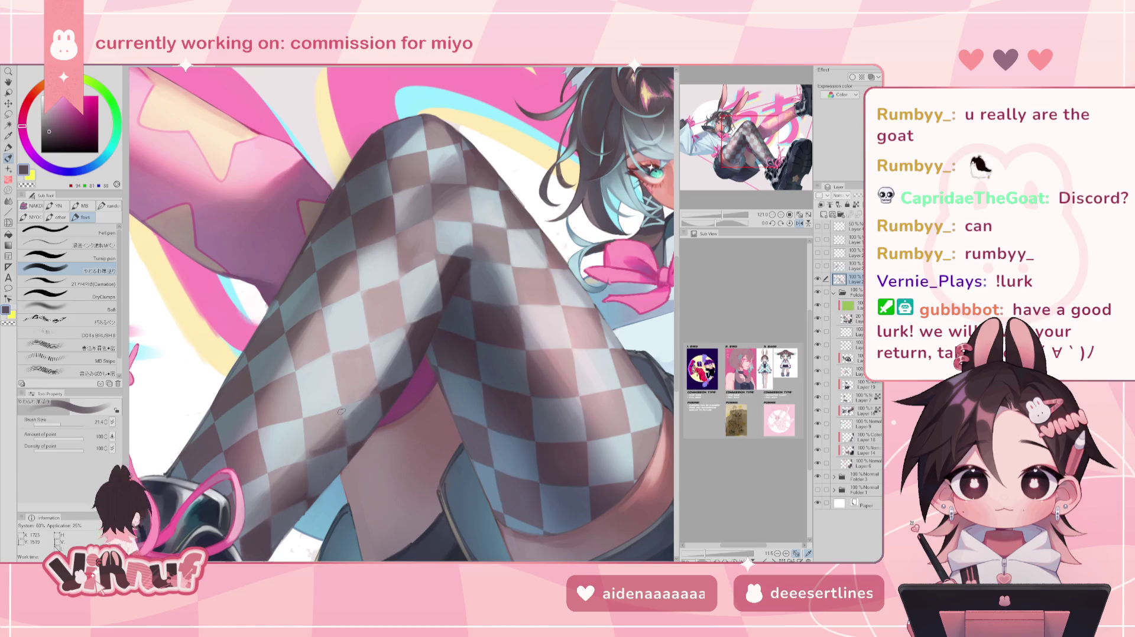
key("h")
left_click(457, 444, "alt")
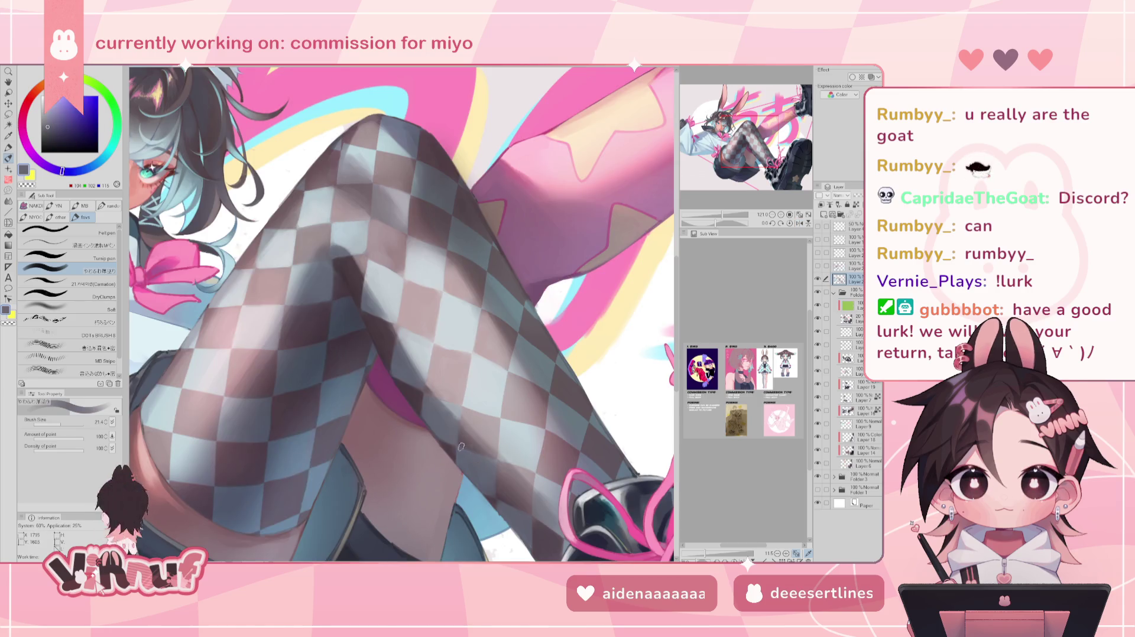
Shade the lower stocking area with sampled dark blue-greys, mauves and a light grey-blue.
left_click(473, 460, "alt")
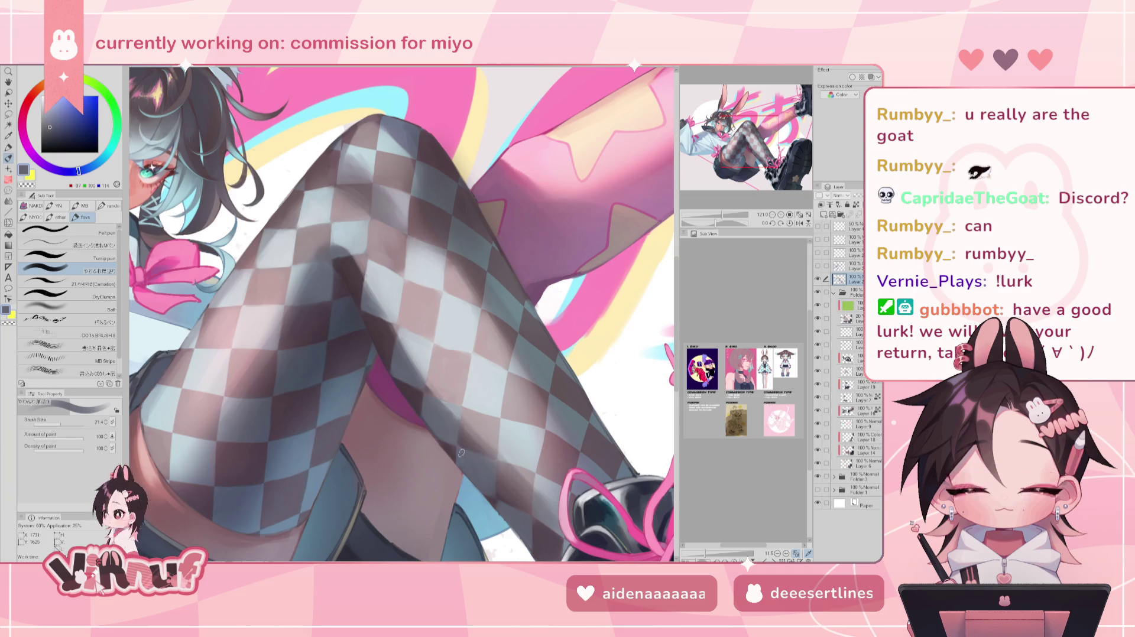
left_click(472, 459, "alt")
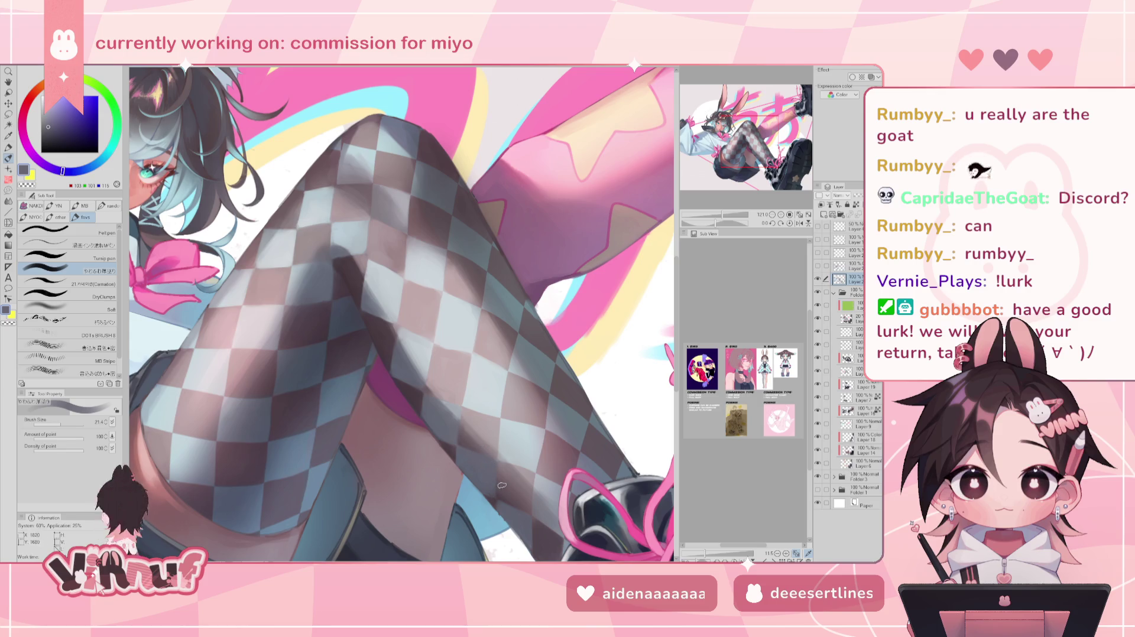
left_click(500, 477, "alt")
left_click(500, 495, "alt")
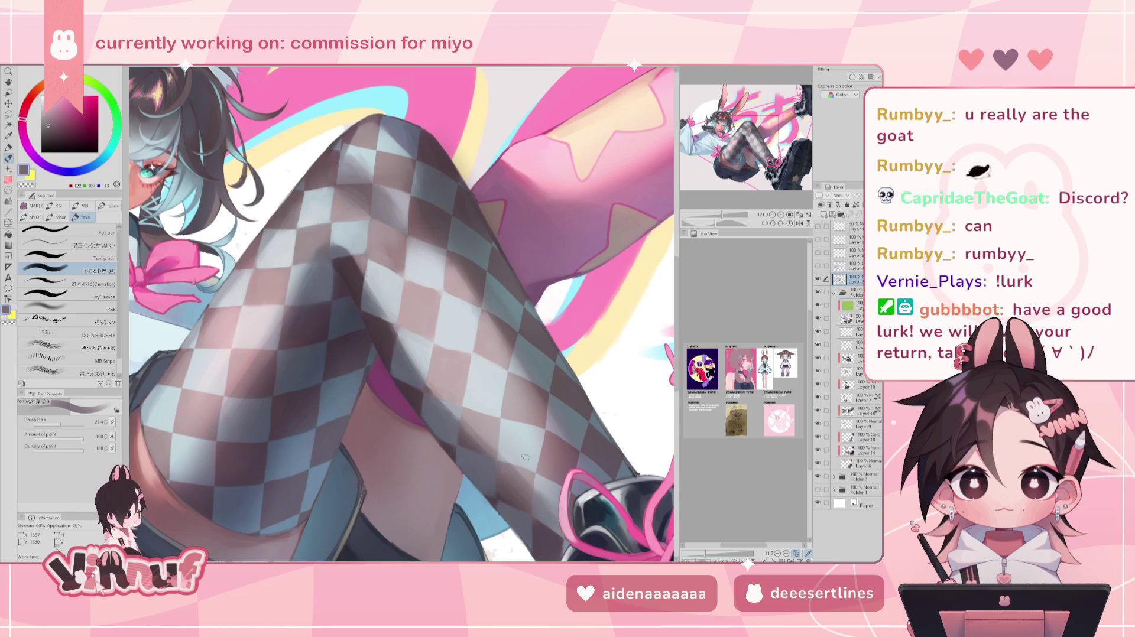
left_click(455, 411, "alt")
left_click(440, 402, "alt")
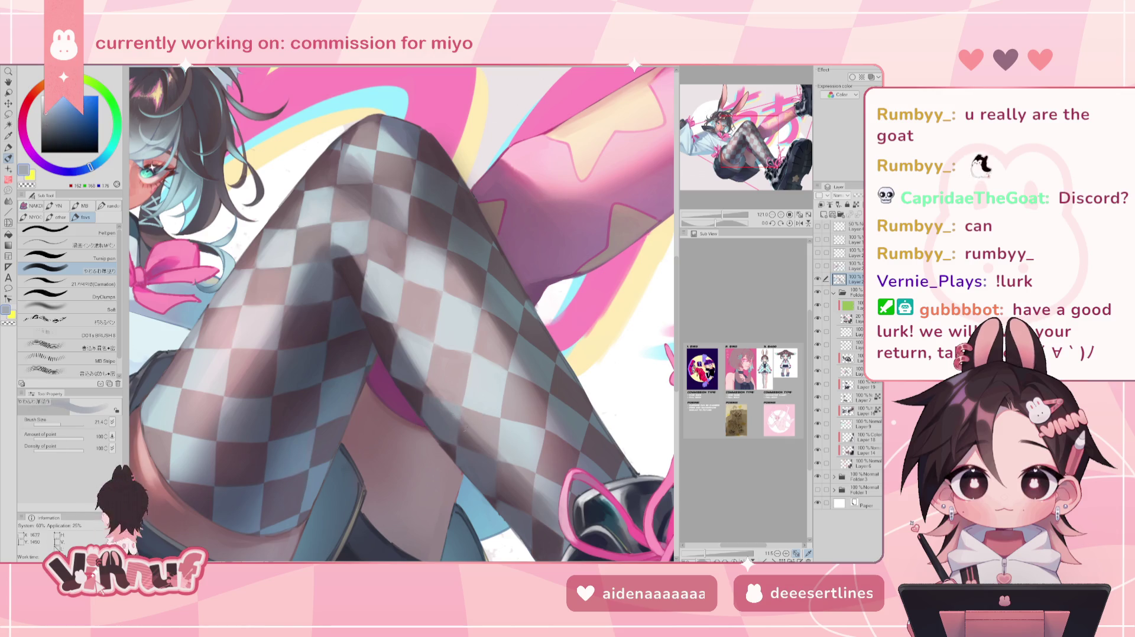
left_click(468, 430, "alt")
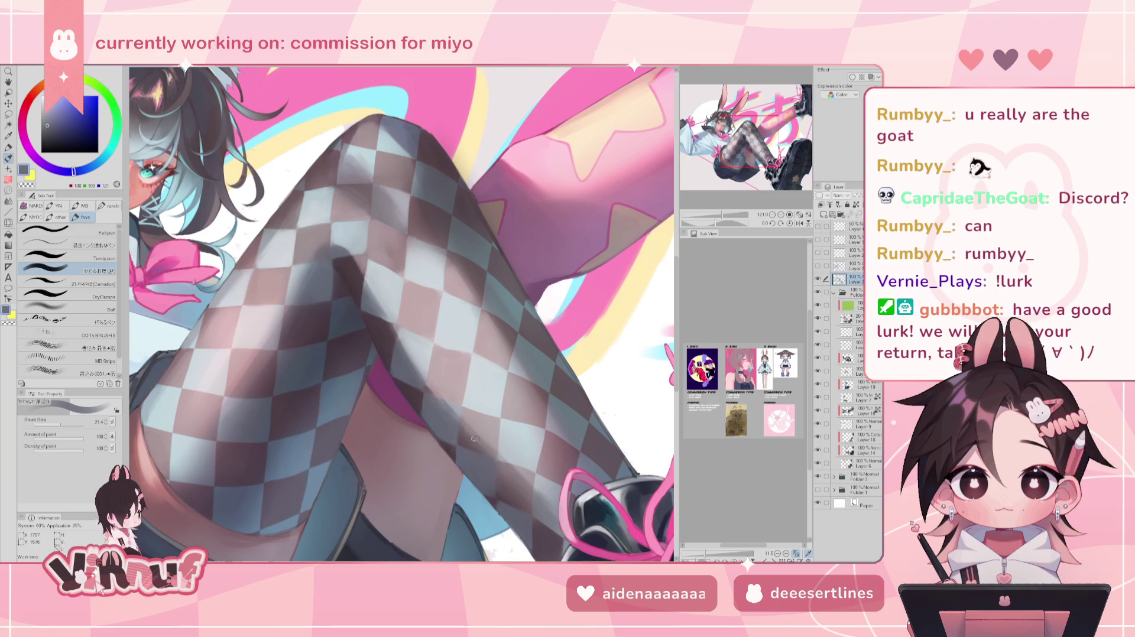
left_click(462, 436, "alt")
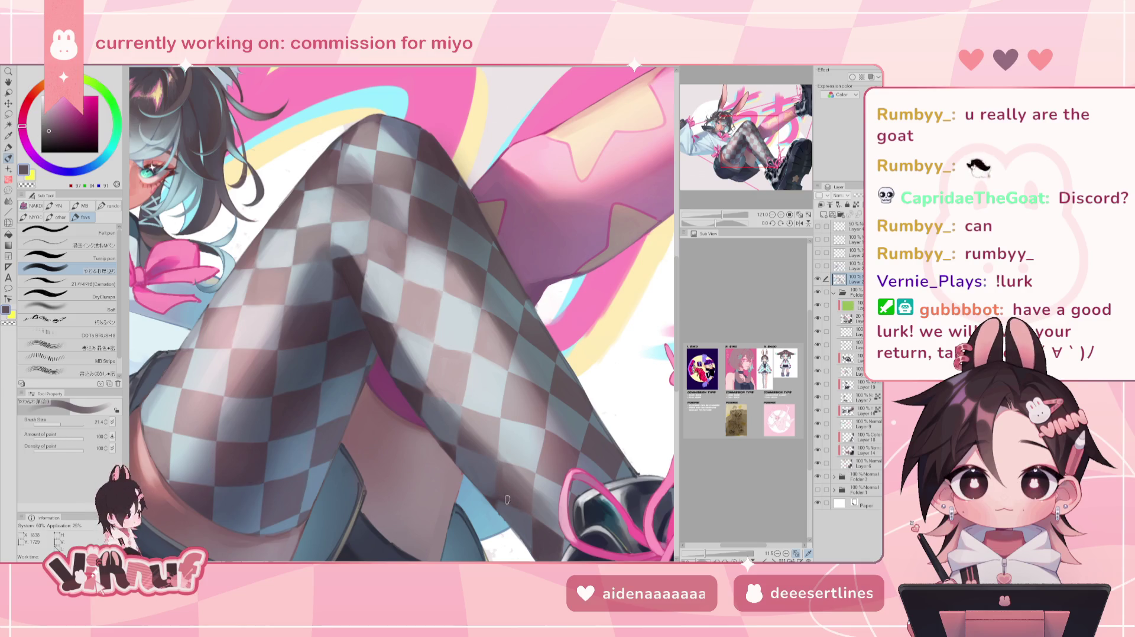
left_click(507, 502, "alt")
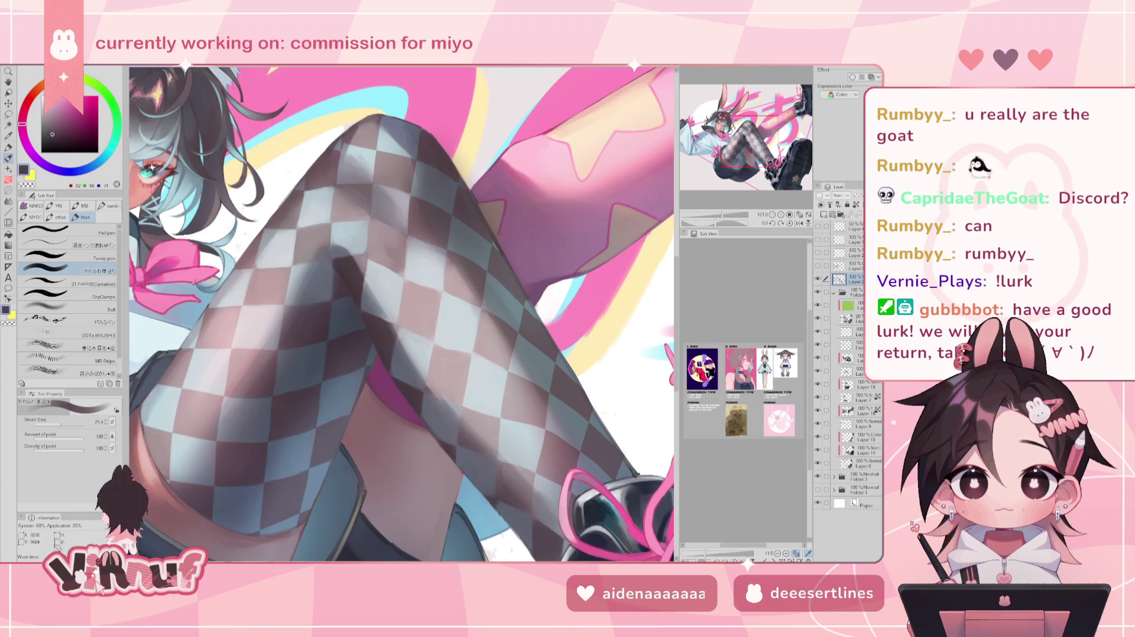
left_click(502, 470, "alt")
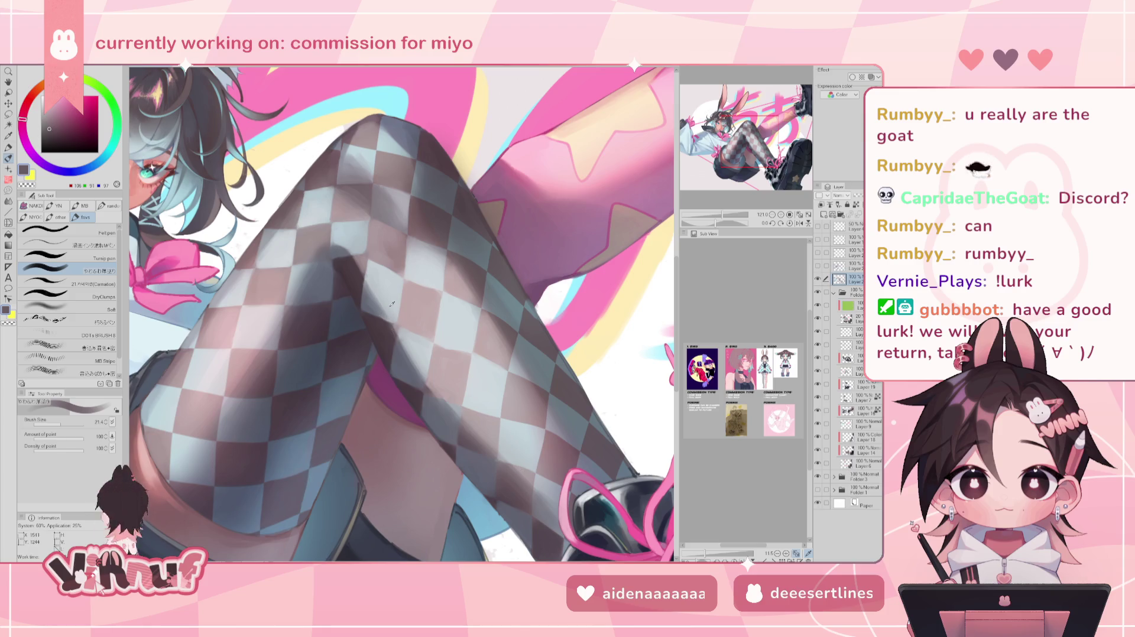
Work the upper stocking with sampled blue-greys, pinkish greys and pale blue-grey highlights.
left_click(383, 321, "alt")
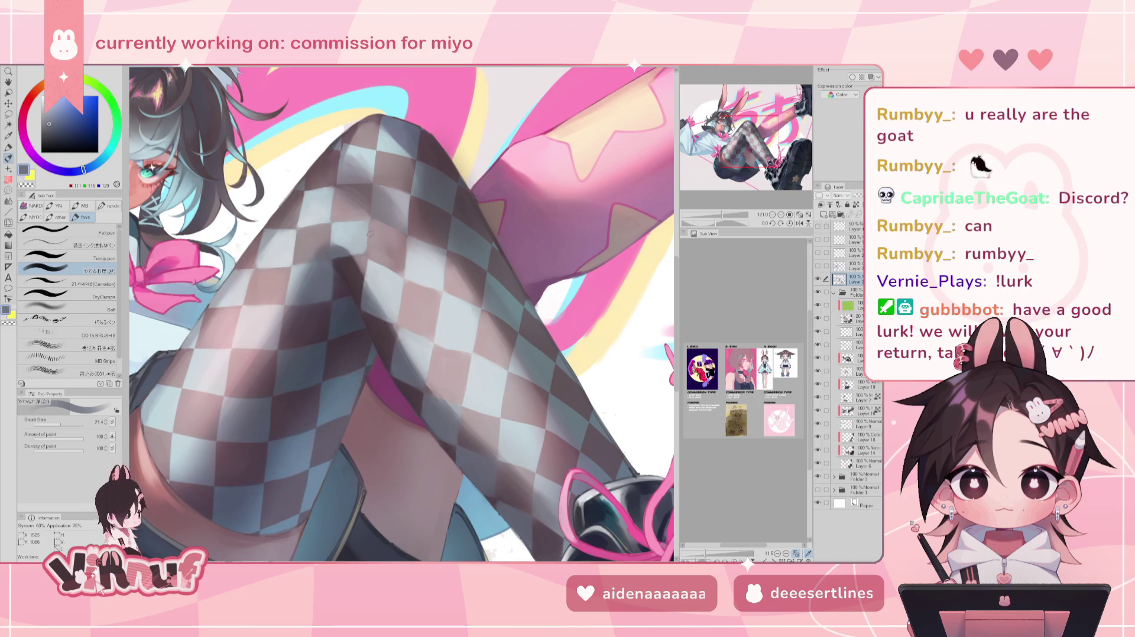
left_click(369, 267, "alt")
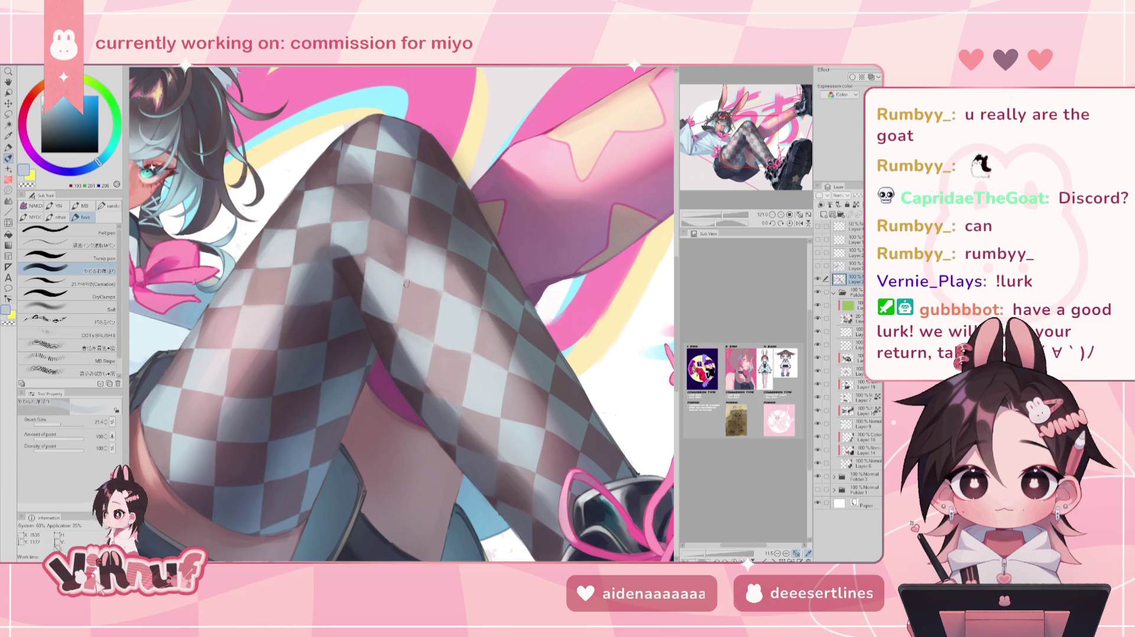
left_click(414, 293, "alt")
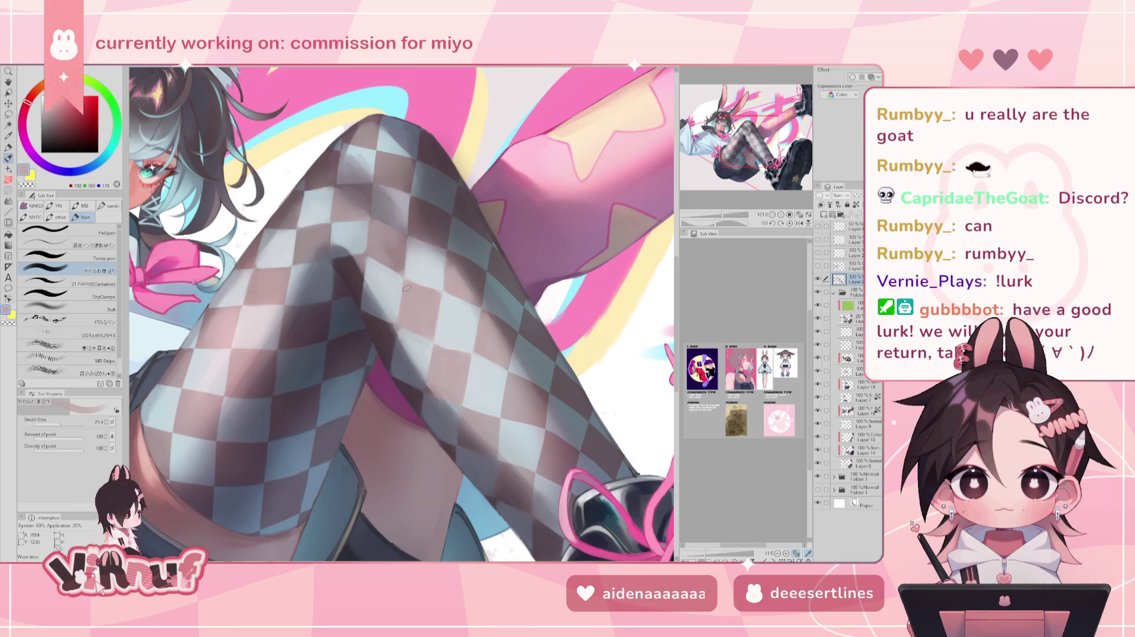
left_click(400, 284, "alt")
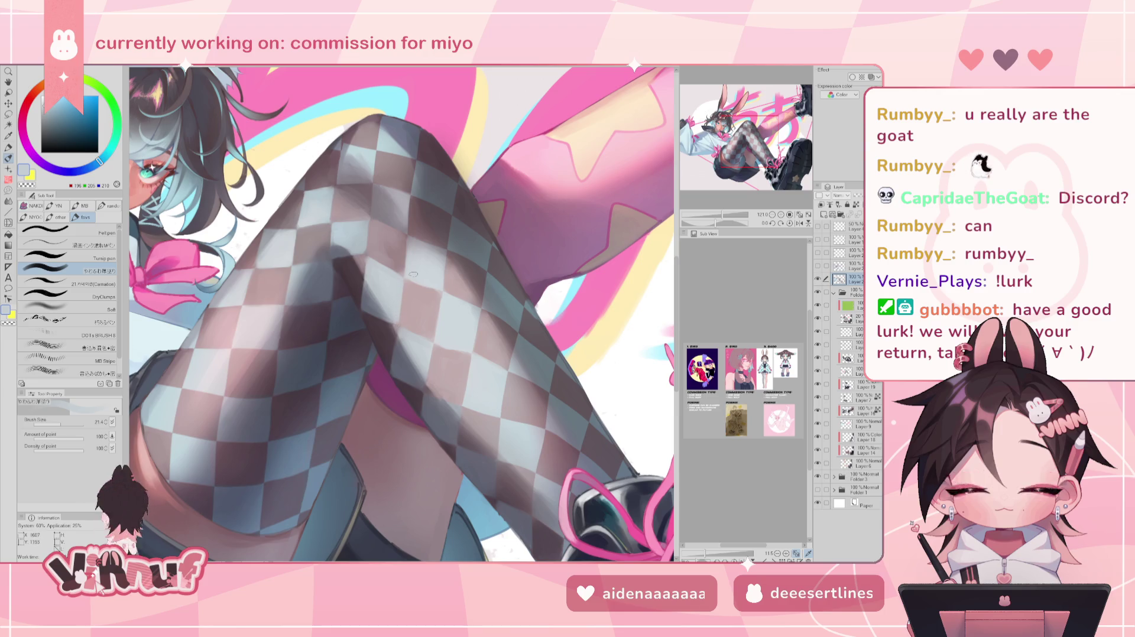
left_click(424, 279, "alt")
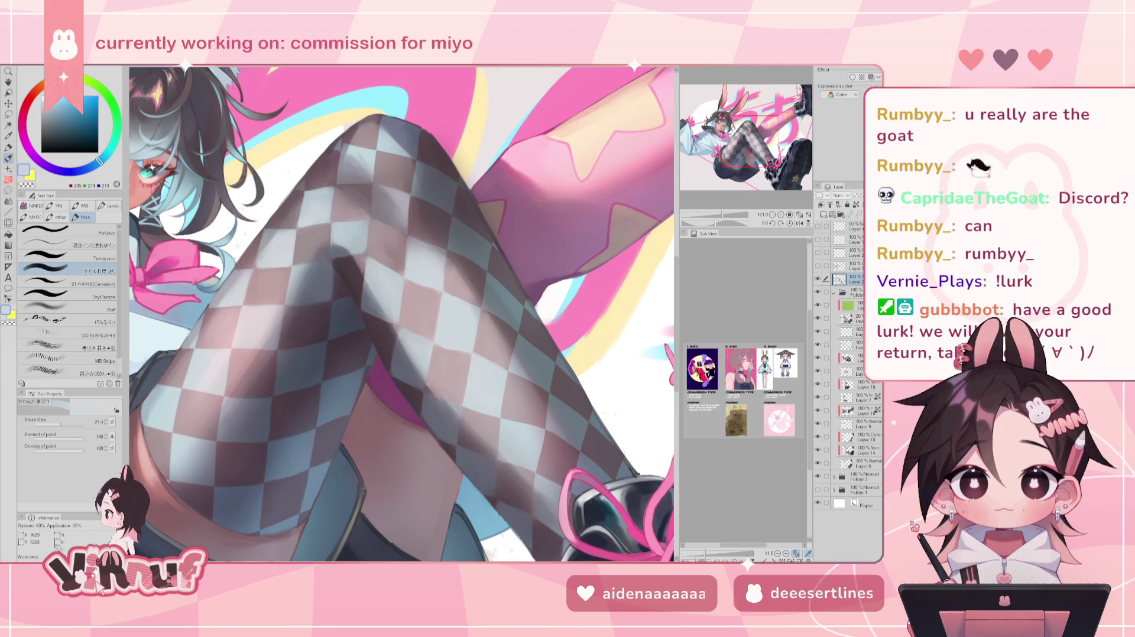
left_click(446, 304, "alt")
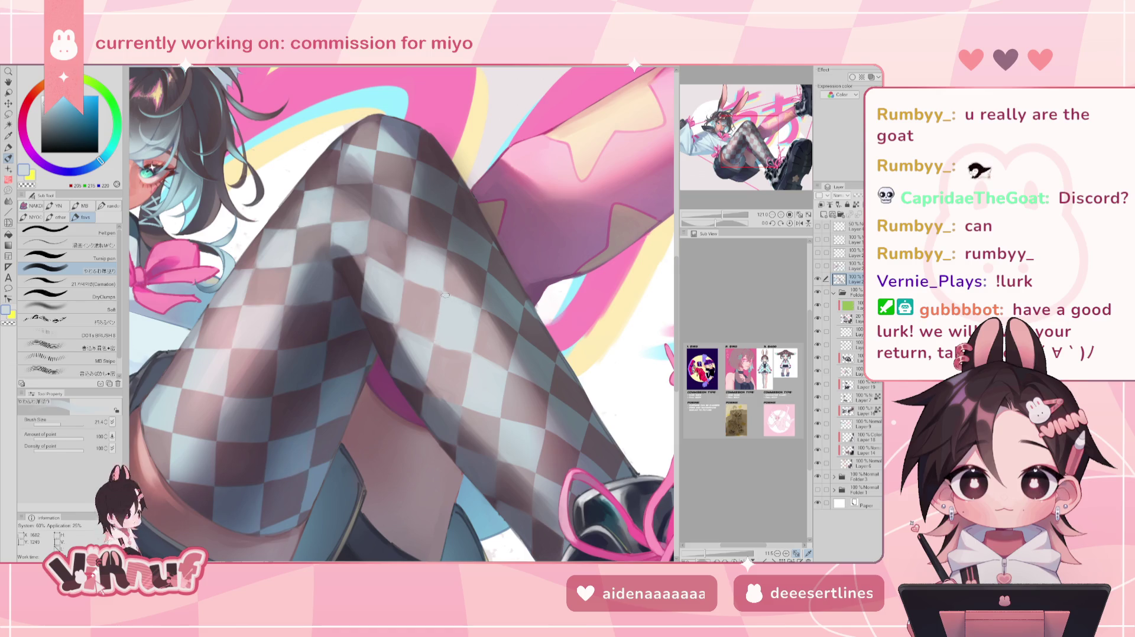
left_click(425, 323, "alt")
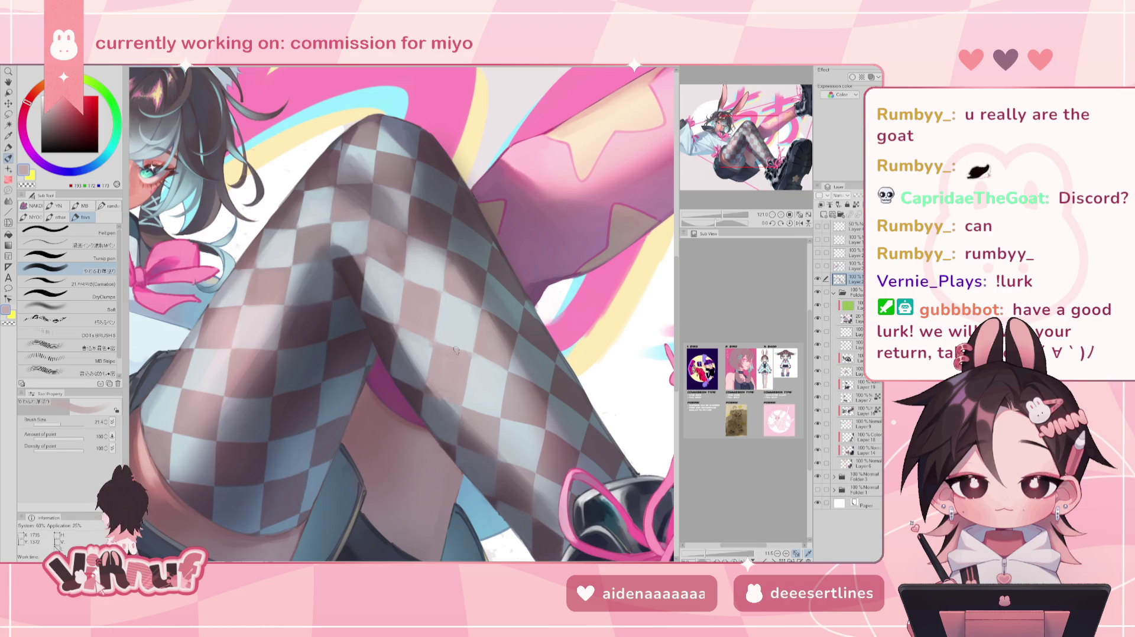
left_click(472, 358, "alt")
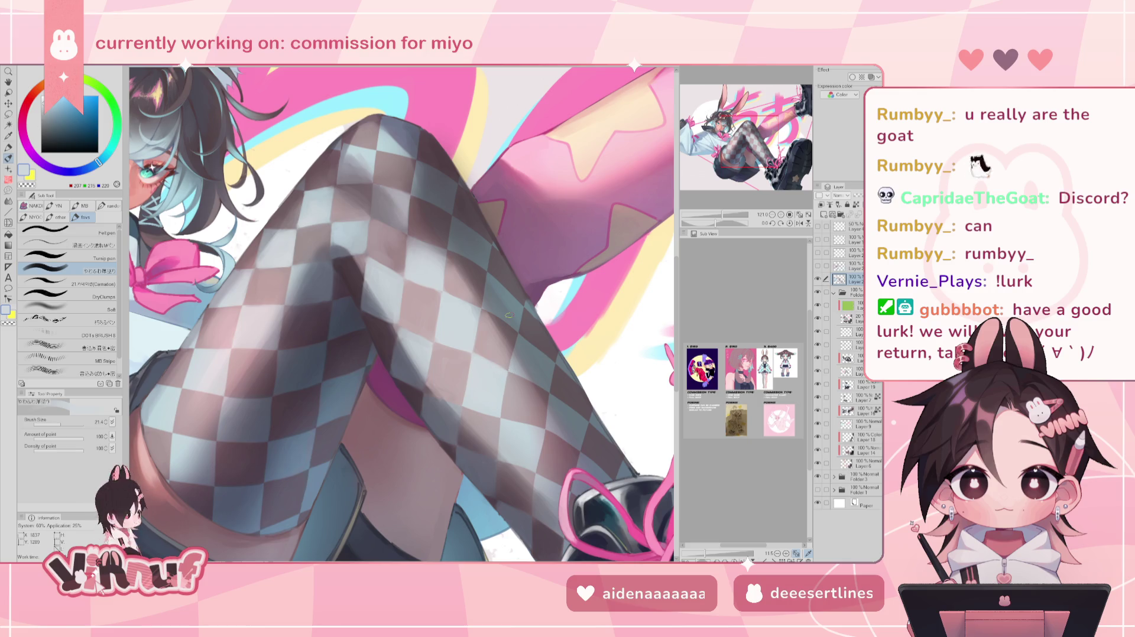
Refine the checks with darker pinkish mauve and bluish greys, ending on light bluish grey.
left_click(383, 262, "alt")
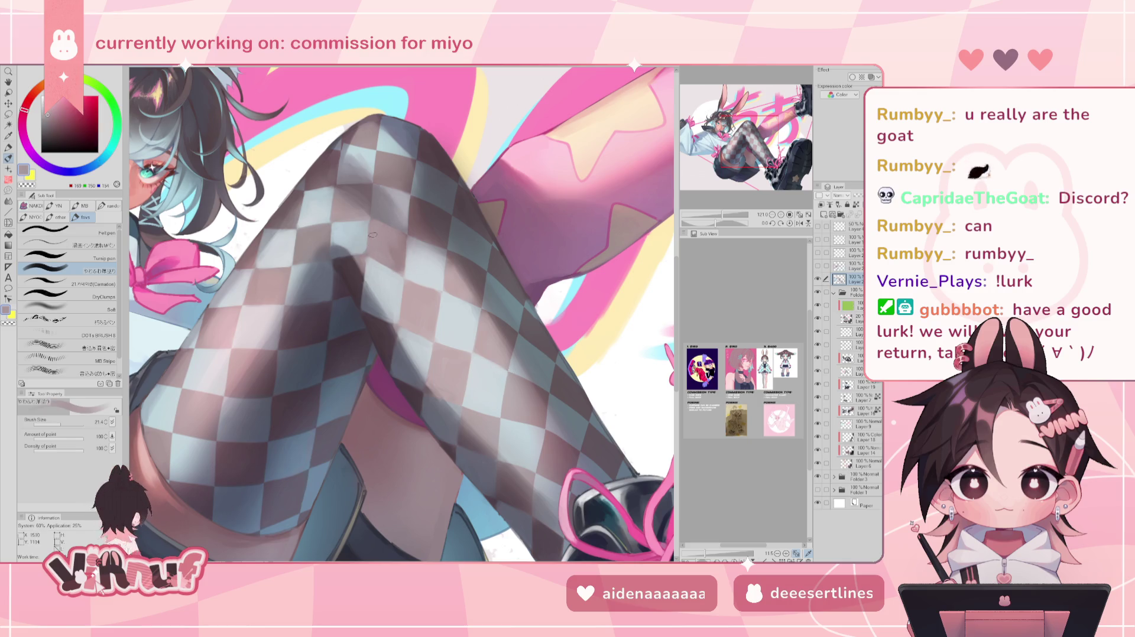
left_click(368, 236, "alt")
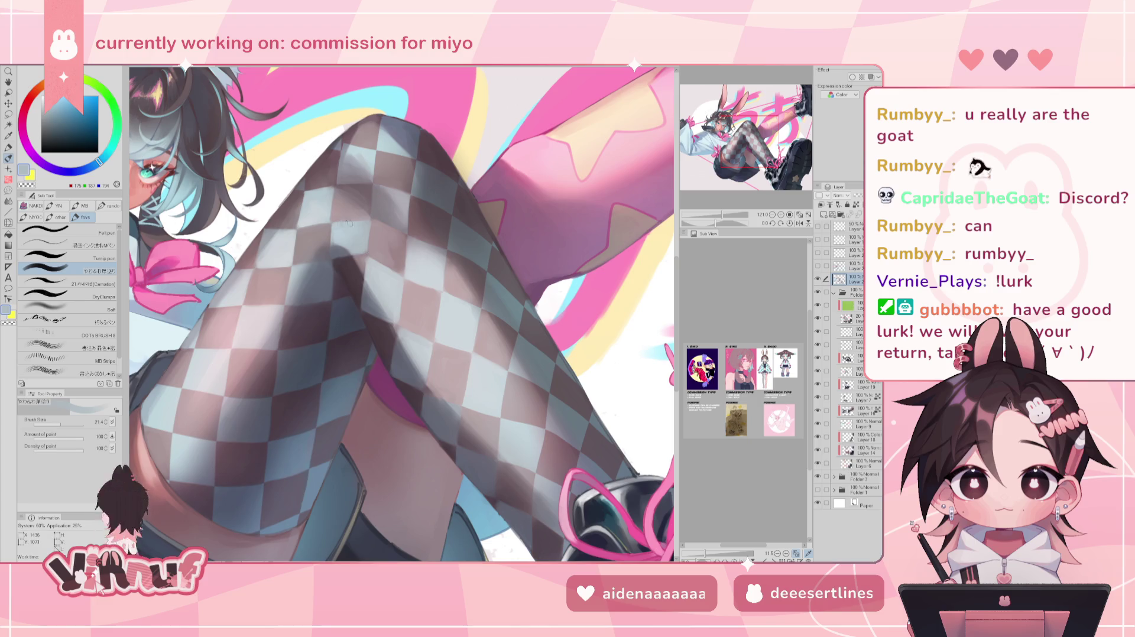
left_click(378, 242, "alt")
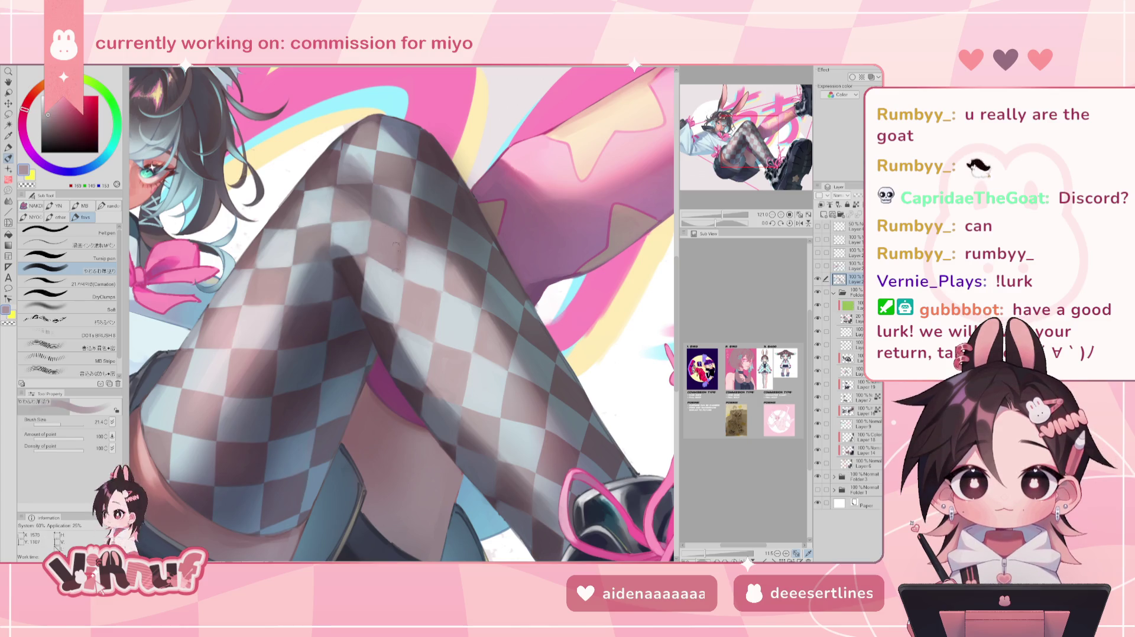
left_click(391, 276, "alt")
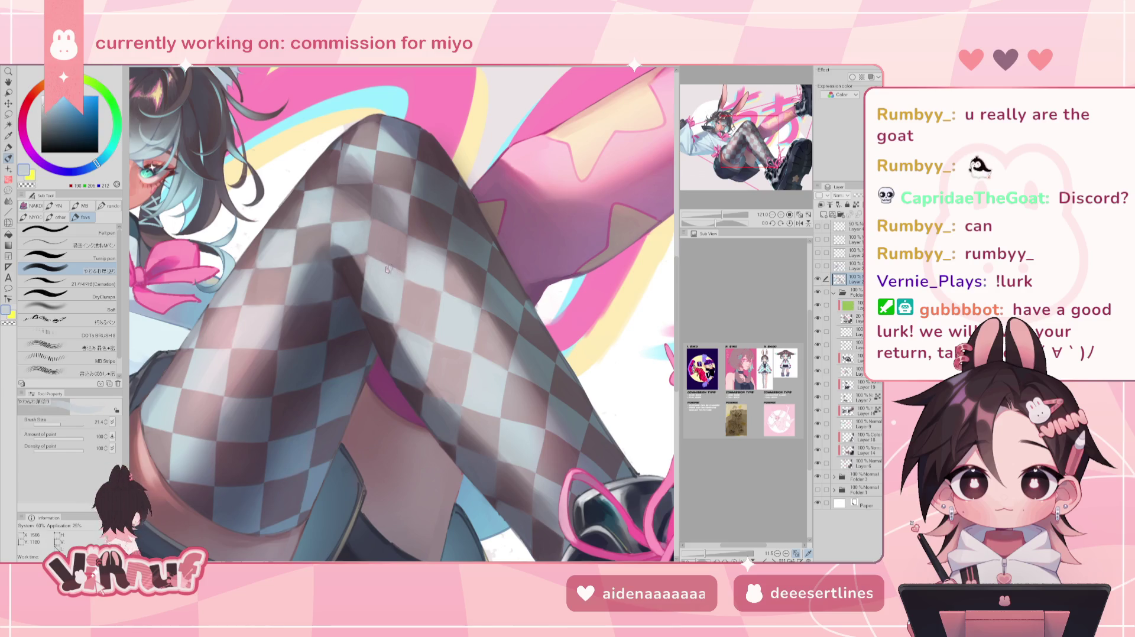
left_click(414, 290, "alt")
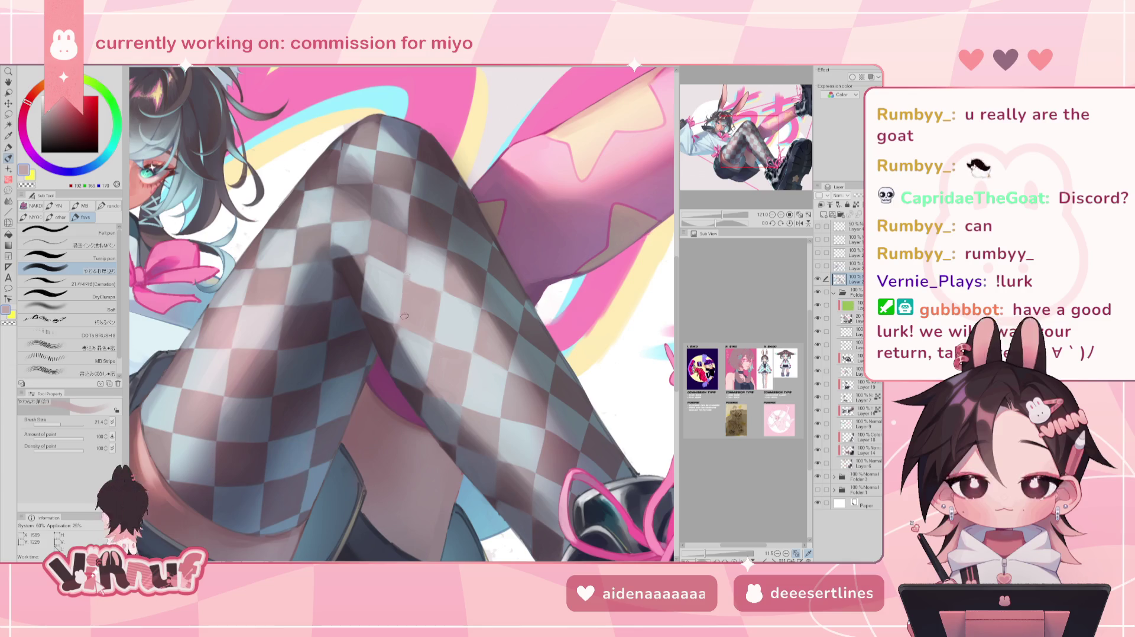
left_click(428, 286, "alt")
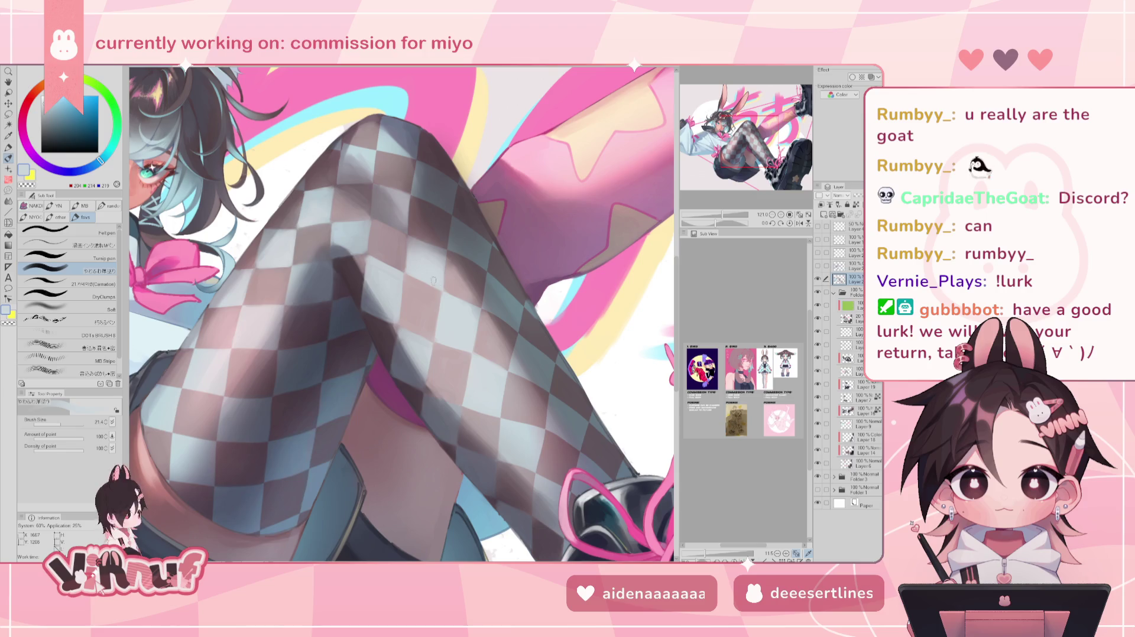
scroll(435, 282, "down", 5)
Restore the unmirrored view, sample a pinkish grey and enlarge the brush to 56.
key("h")
key("h")
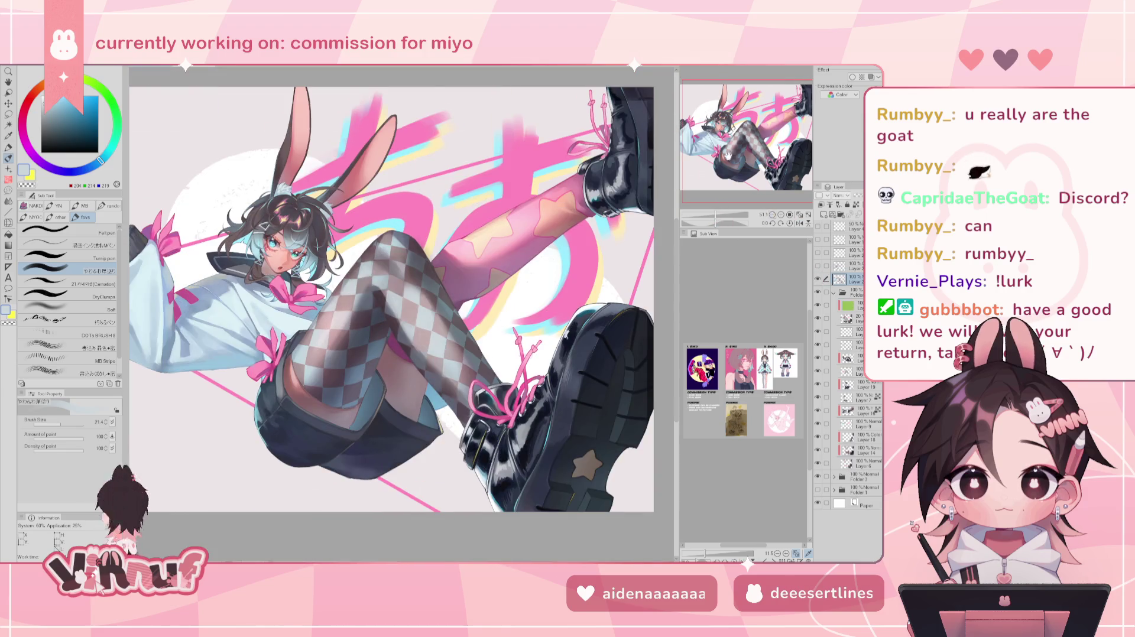
scroll(419, 312, "up", 3)
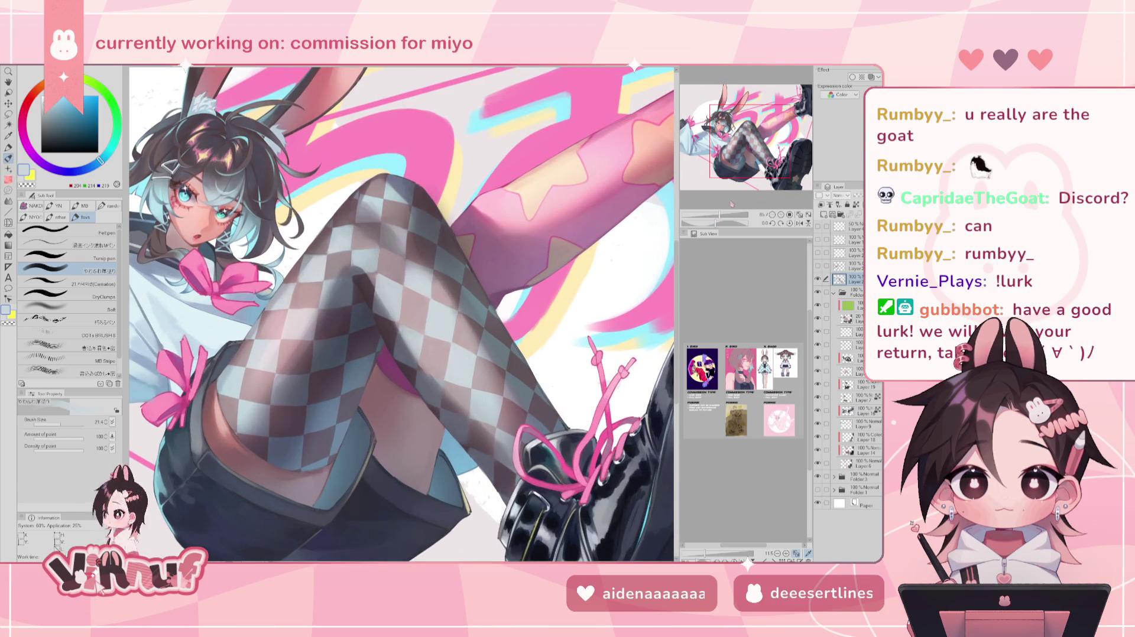
left_click(419, 311, "alt")
left_click(424, 288, "alt")
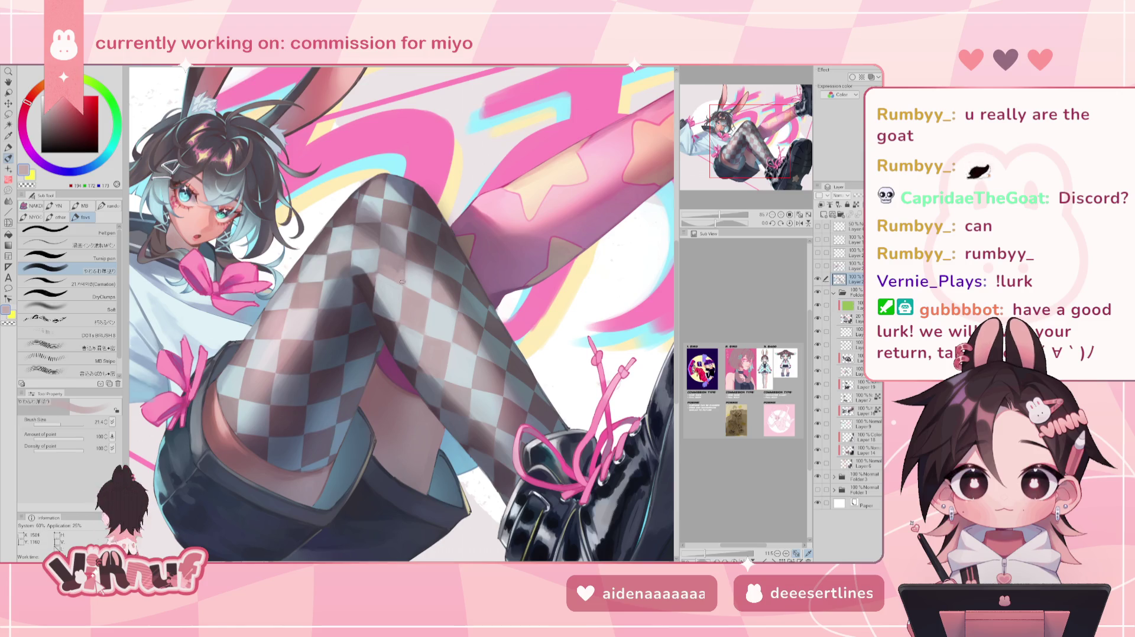
left_click(65, 423)
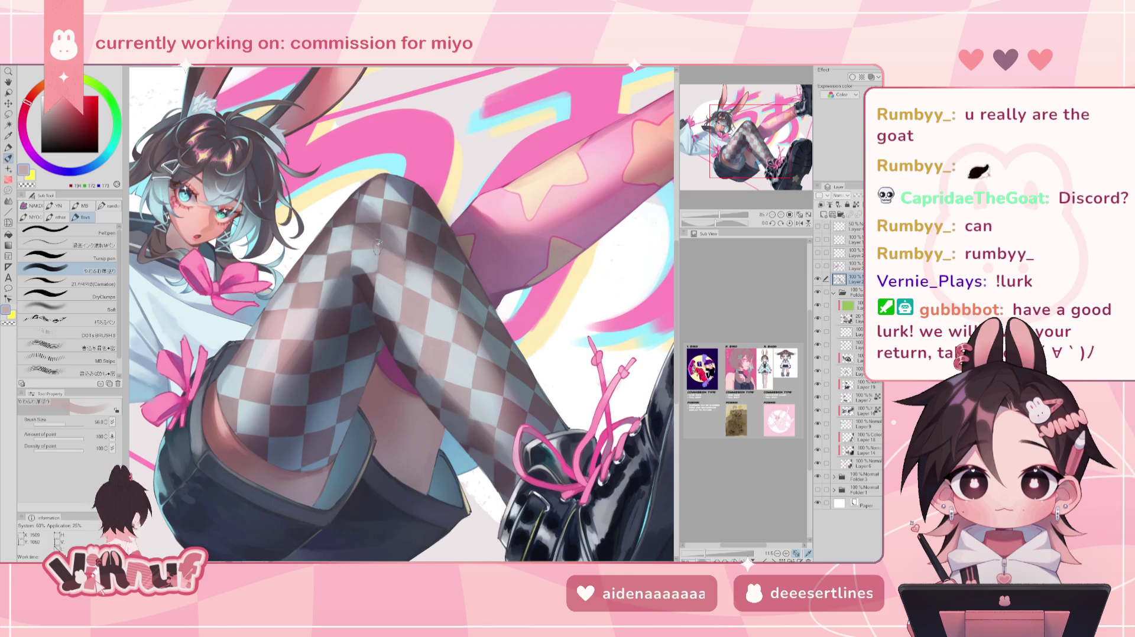
Try mauve, grey and grey-blue colours, settle on pinkish grey and shrink the brush to 22.9.
left_click(390, 254, "alt")
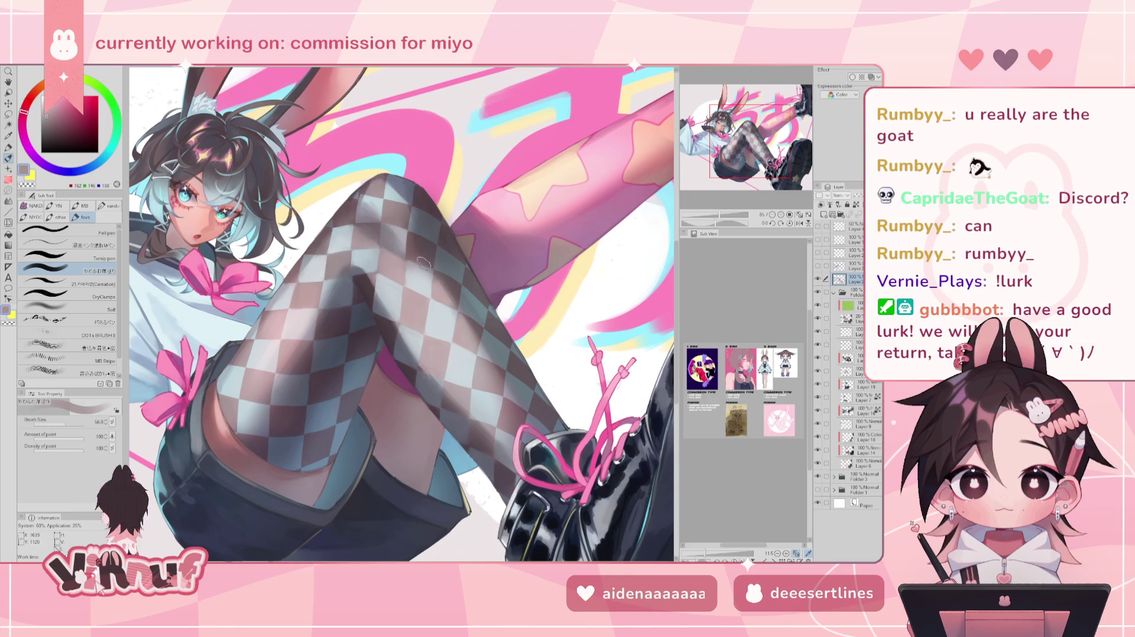
left_click(389, 257, "alt")
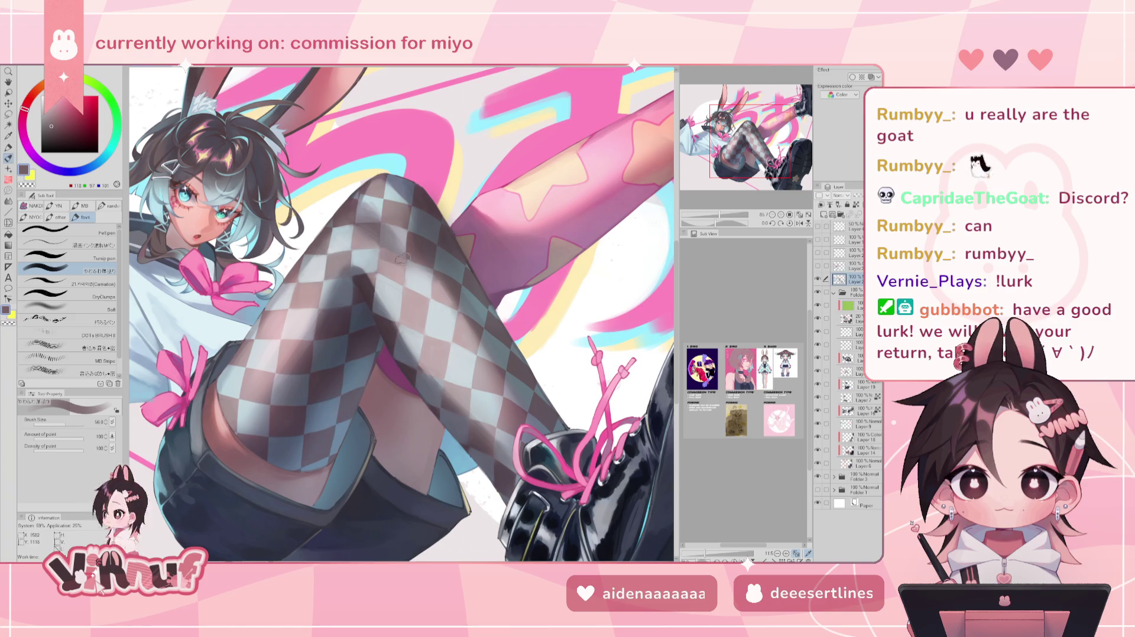
left_click(400, 253, "alt")
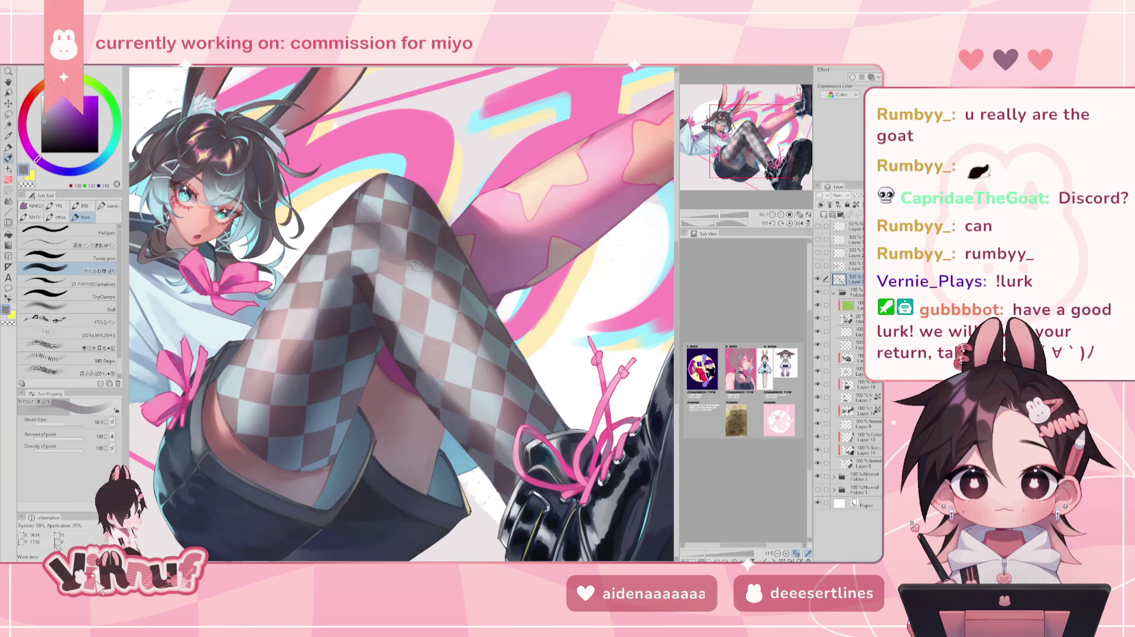
left_click(411, 275, "alt")
left_click(406, 261, "alt")
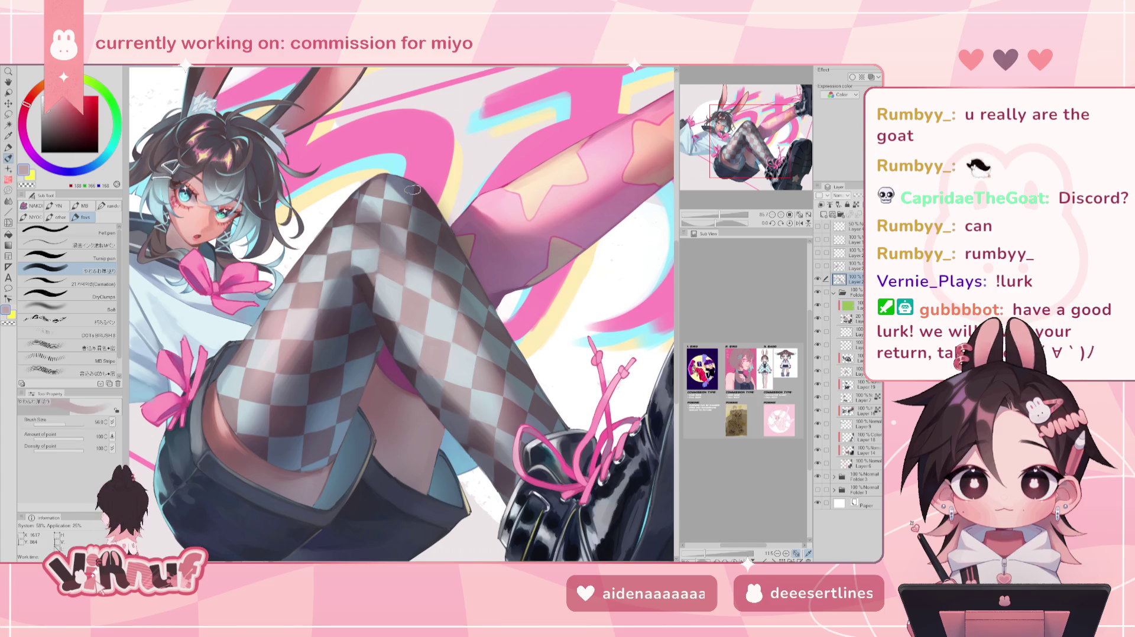
key("bracketleft")
key("bracketleft")
key("bracketleft")
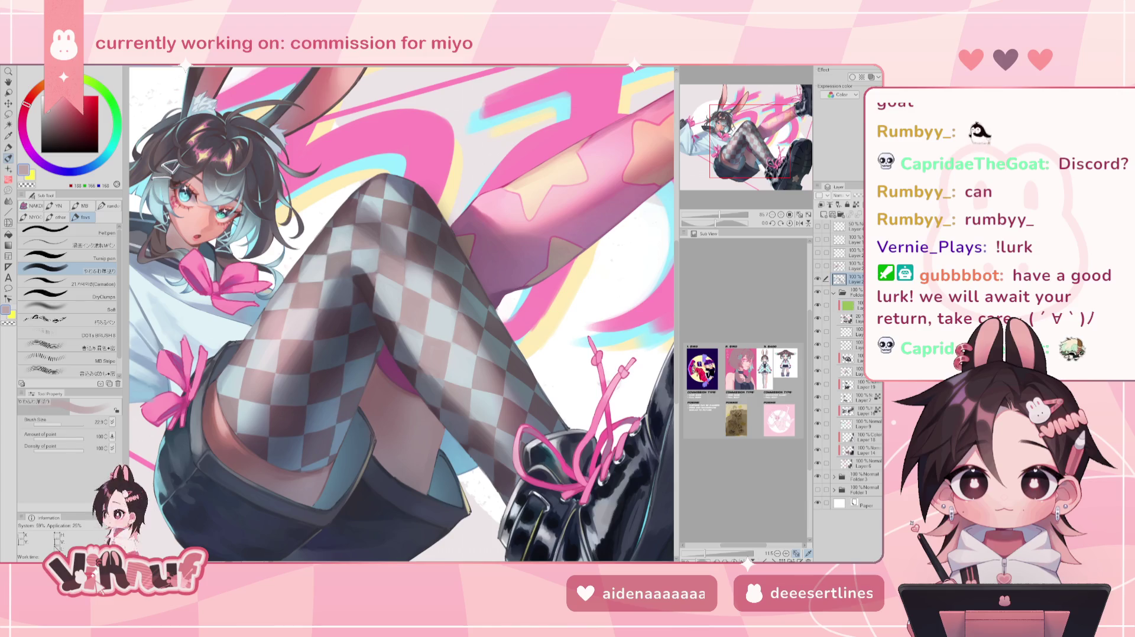
Pan up to the upper thigh and blend its checks with sampled greyish pink and blue tones.
mouse_move(748, 169)
left_mouse_down()
mouse_move(748, 154)
mouse_move(748, 170)
left_mouse_up()
left_click(408, 267, "alt")
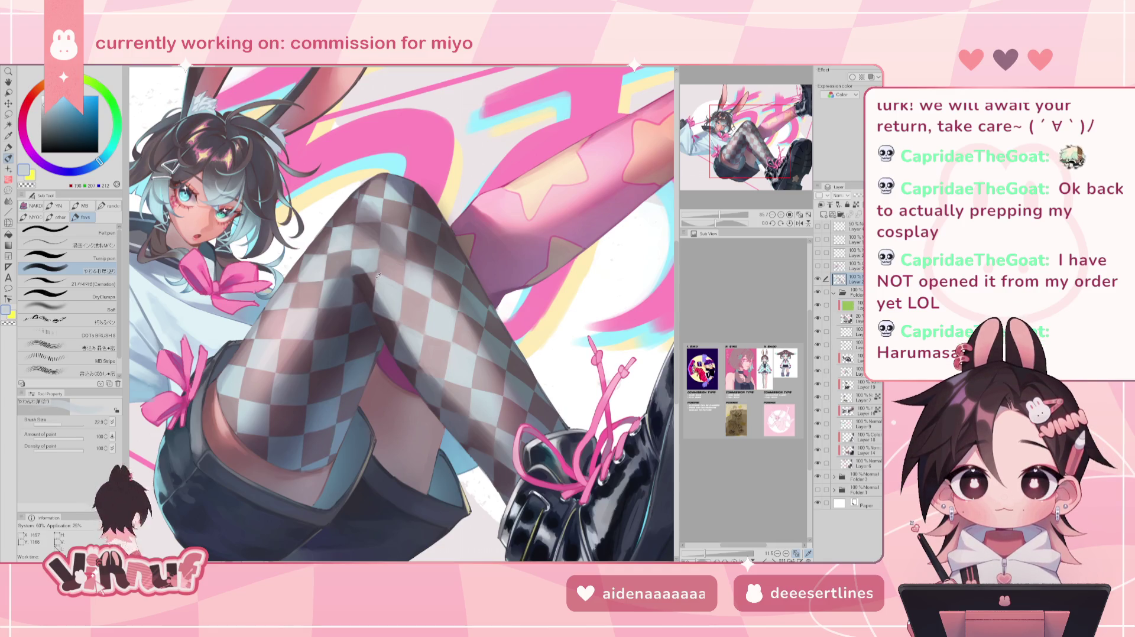
left_click(375, 287, "alt")
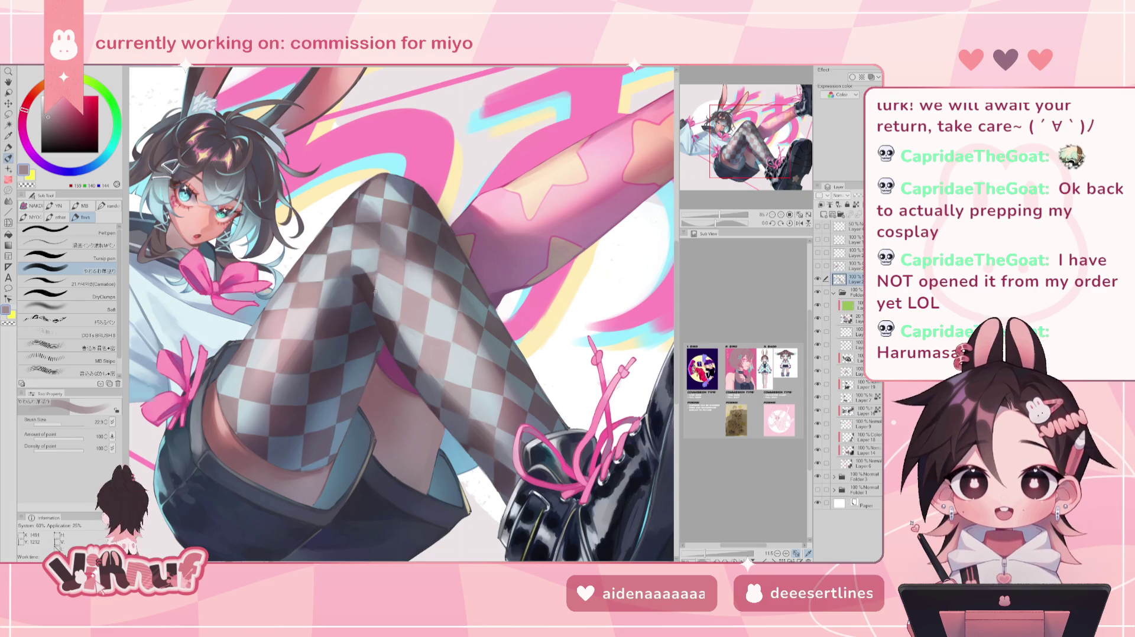
left_click(413, 334, "alt")
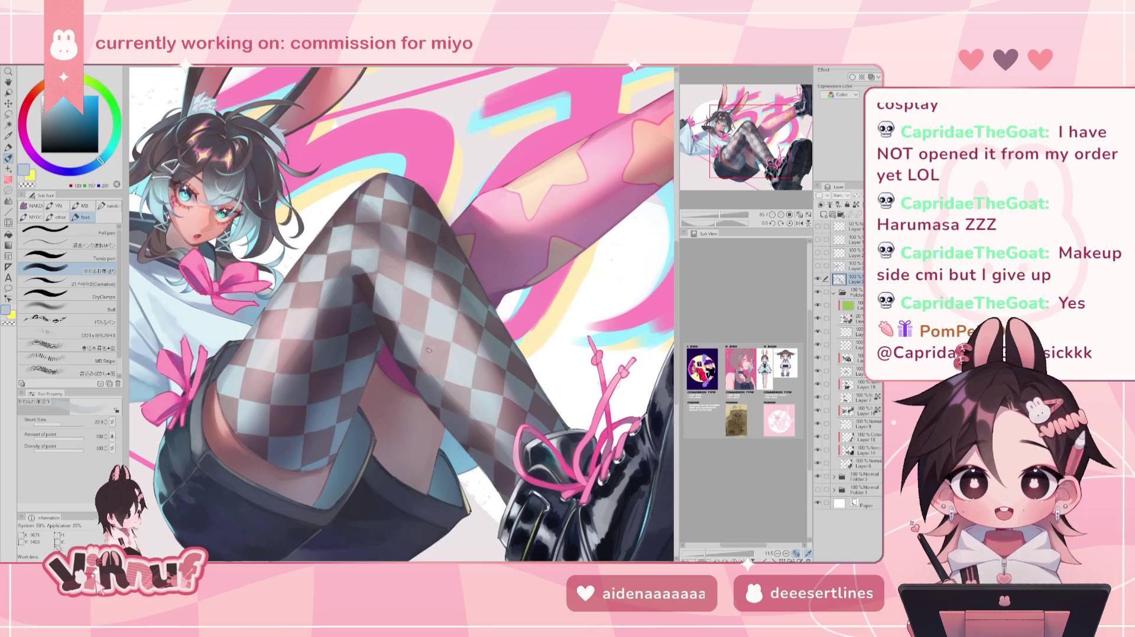
left_click(433, 280, "alt")
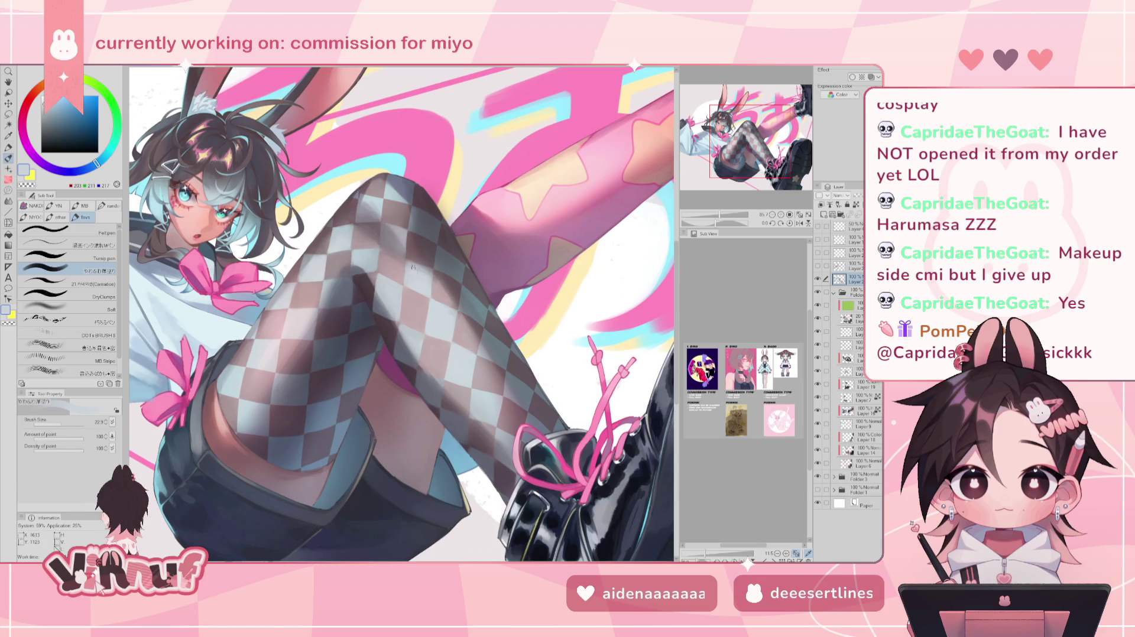
left_click(368, 208, "alt")
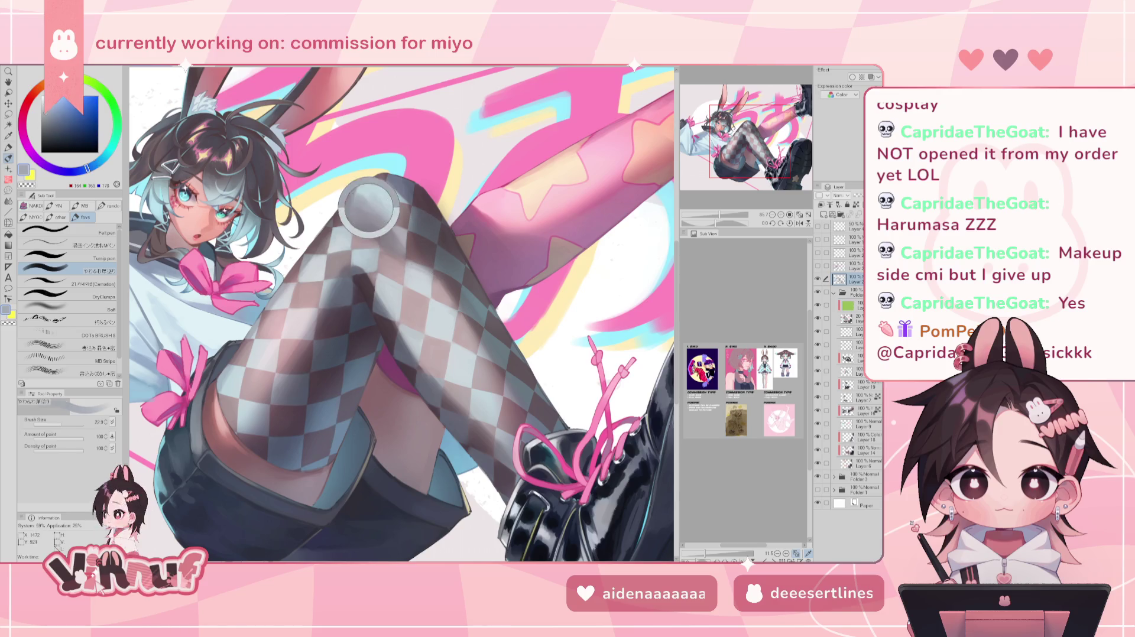
Touch up the upper stocking checks with sampled blue-grey, dark reddish and light blue tones.
left_click(365, 203, "alt")
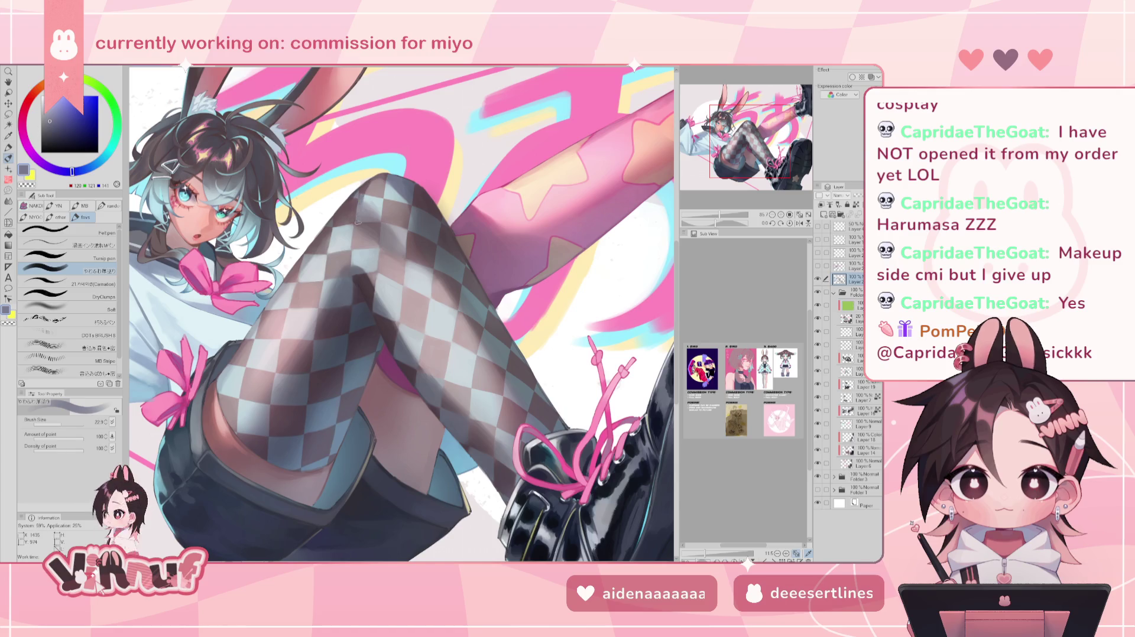
left_click(360, 194, "alt")
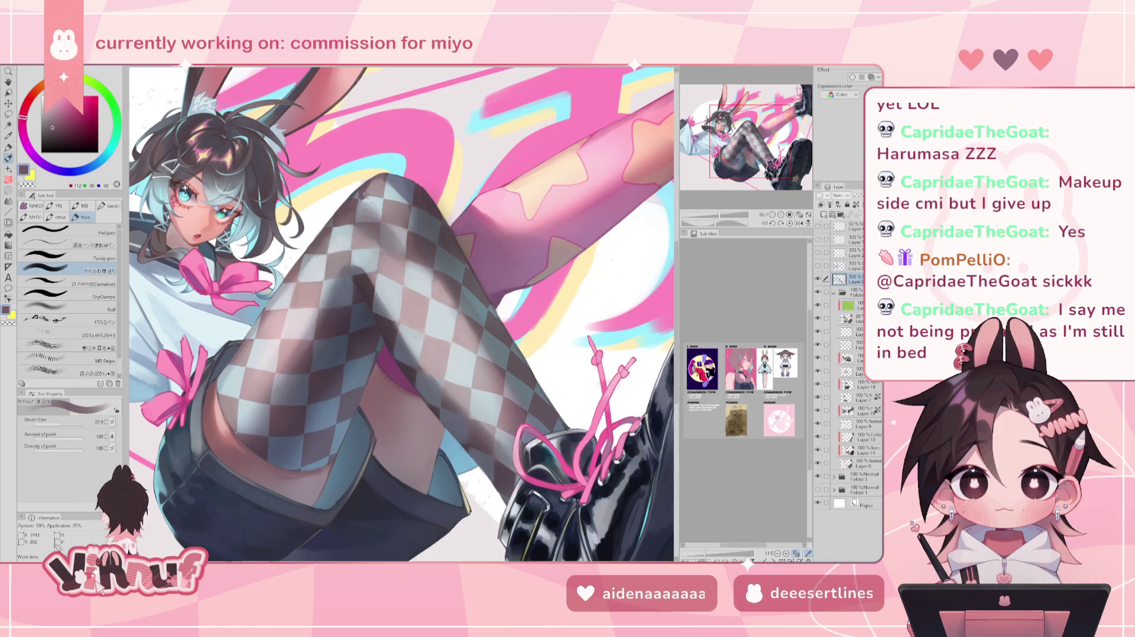
left_click(360, 201, "alt")
left_click(379, 188, "alt")
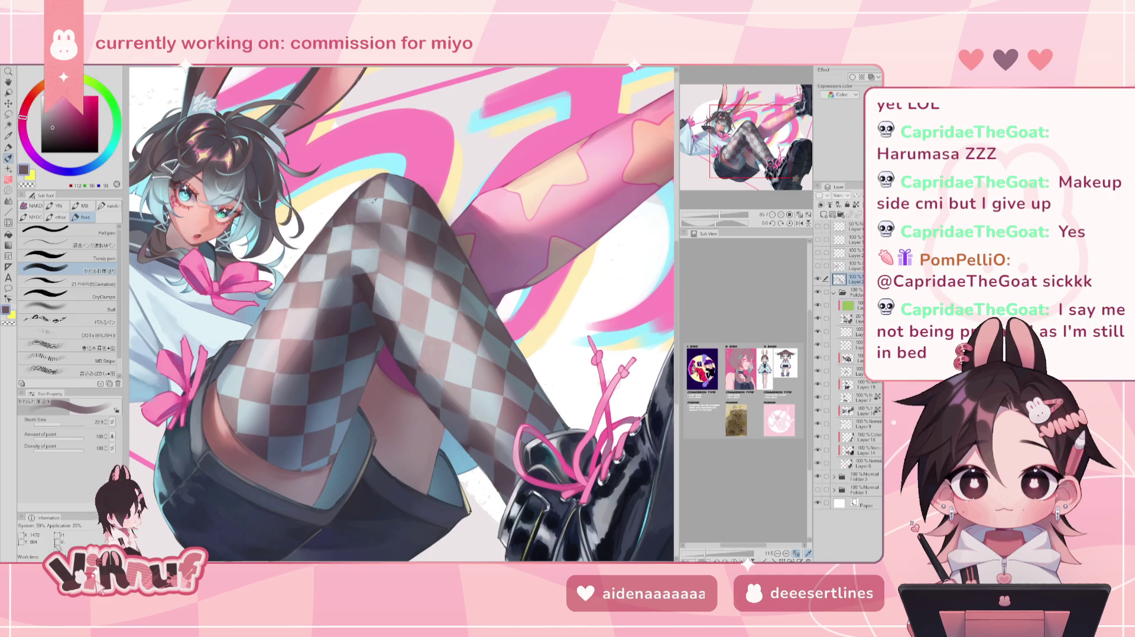
left_click(374, 200, "alt")
left_click(363, 201, "alt")
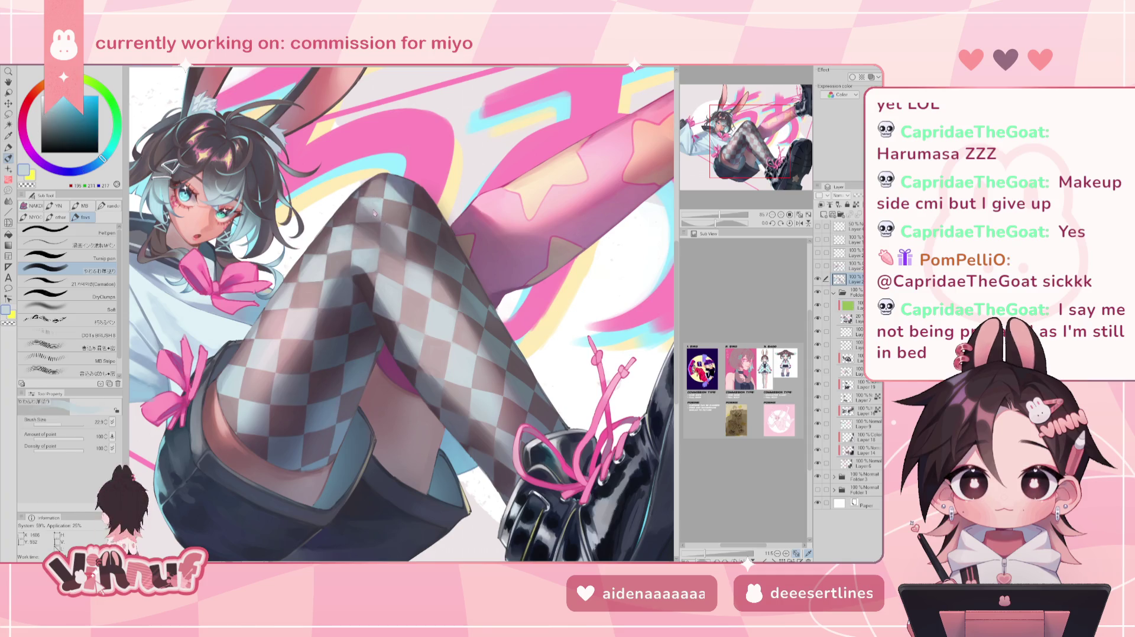
left_click(376, 220, "alt")
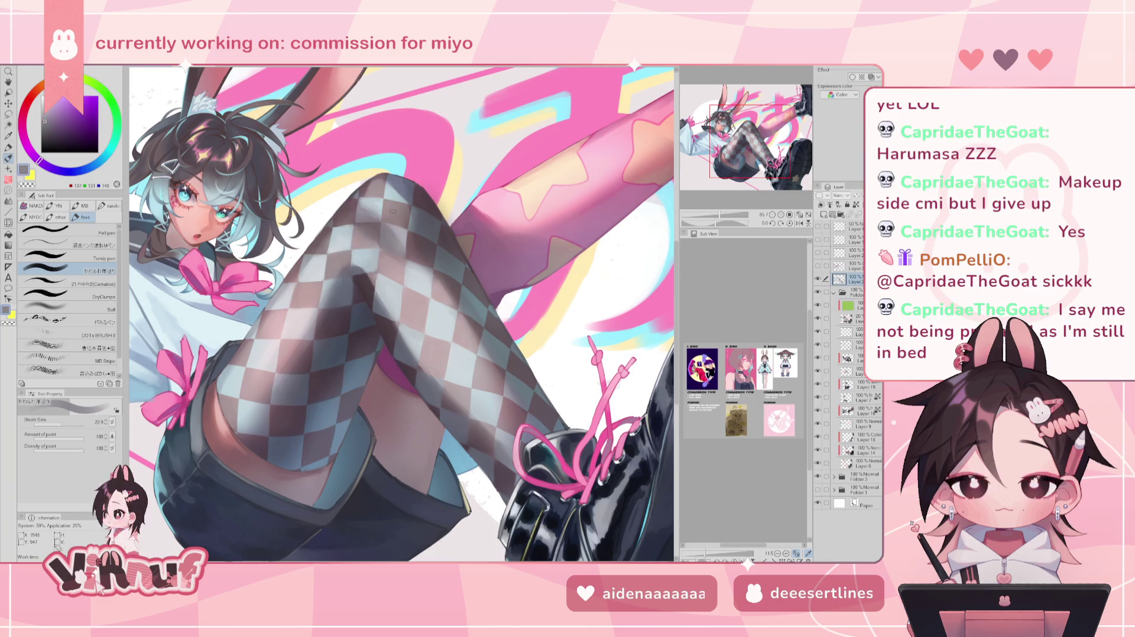
left_click(341, 286, "alt")
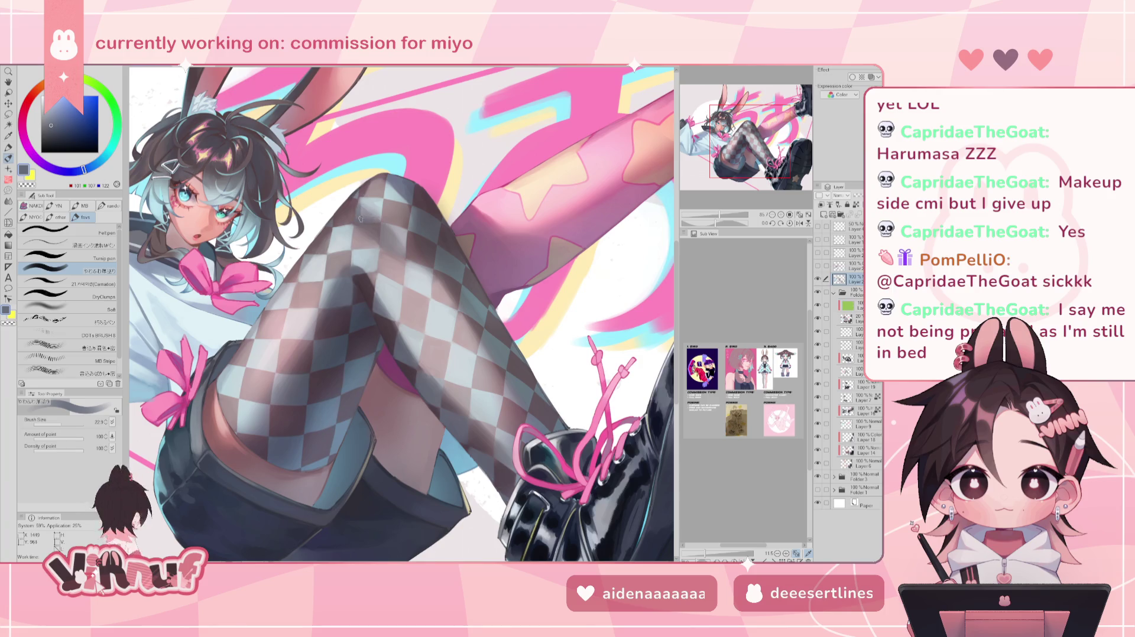
left_click(361, 215, "alt")
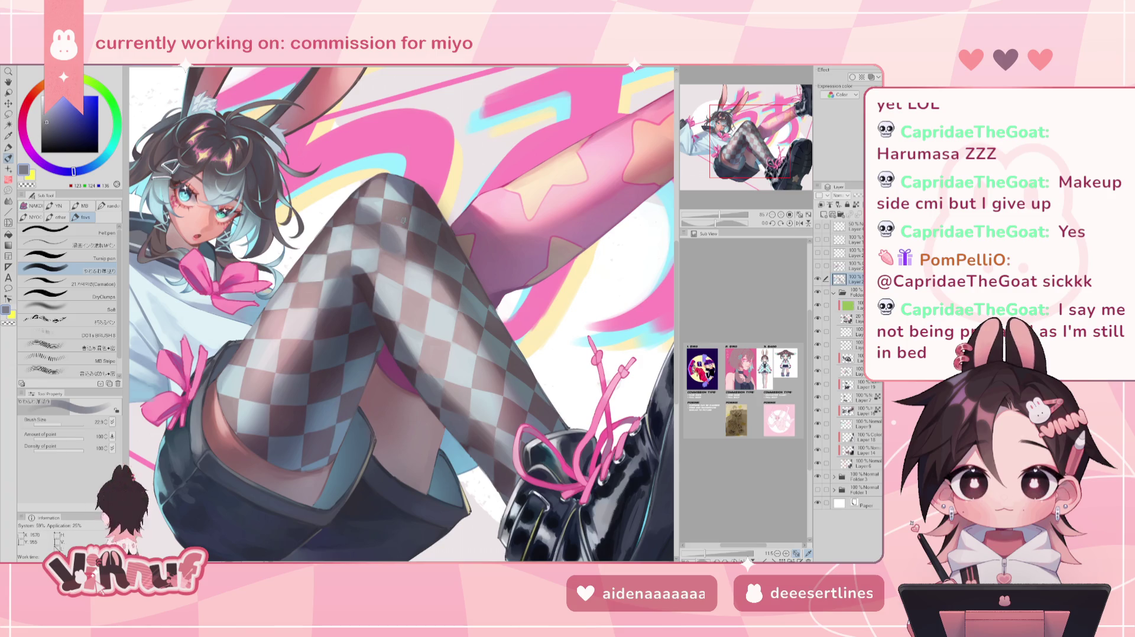
Blend pale blue, grey, pink and dark mauve into the thigh checks, then fit the canvas.
left_click(403, 225, "alt")
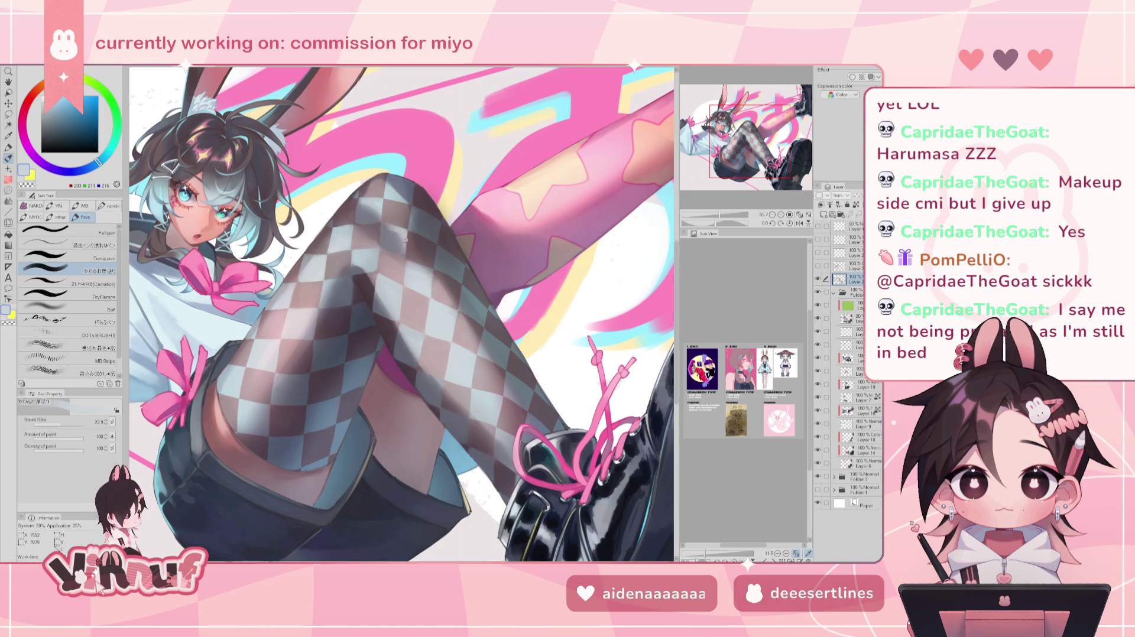
left_click(388, 227, "alt")
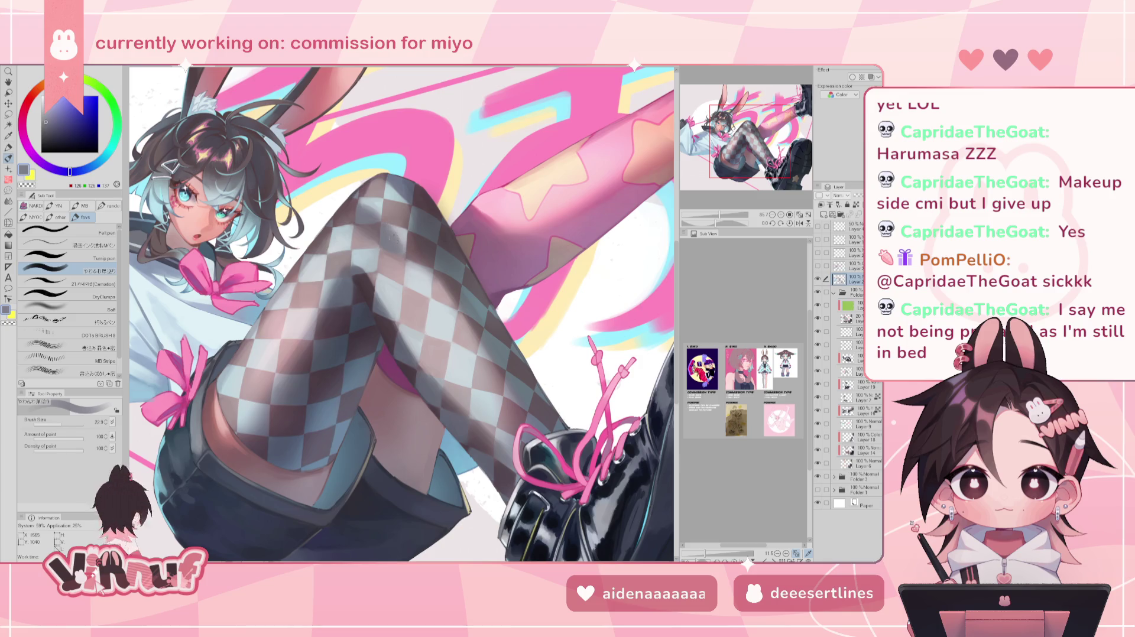
left_click(397, 258, "alt")
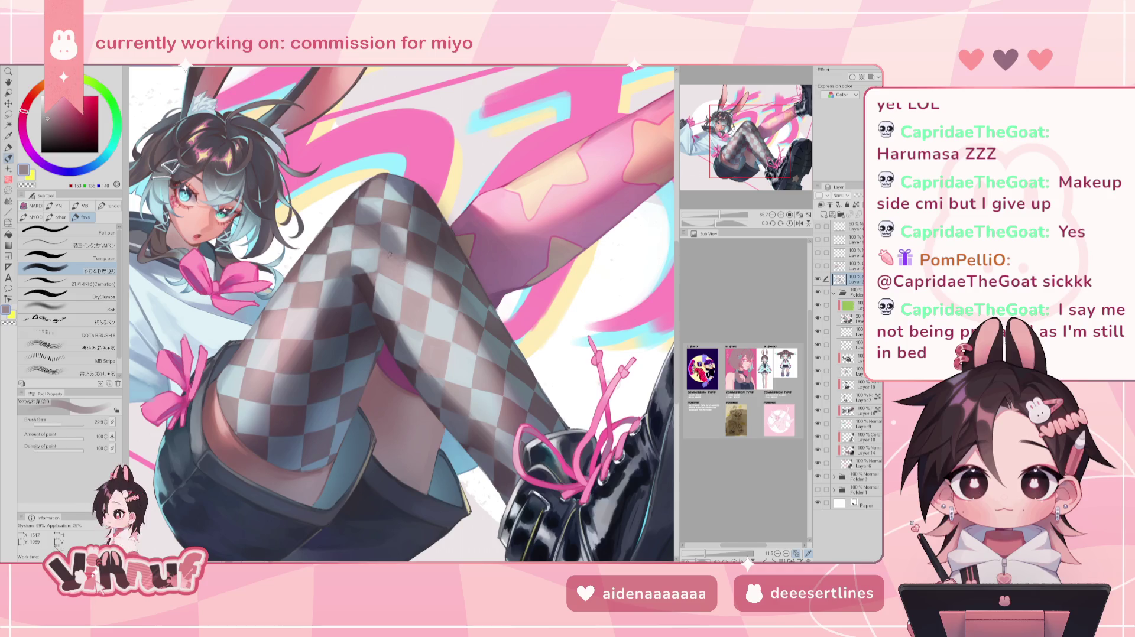
left_click(380, 237, "alt")
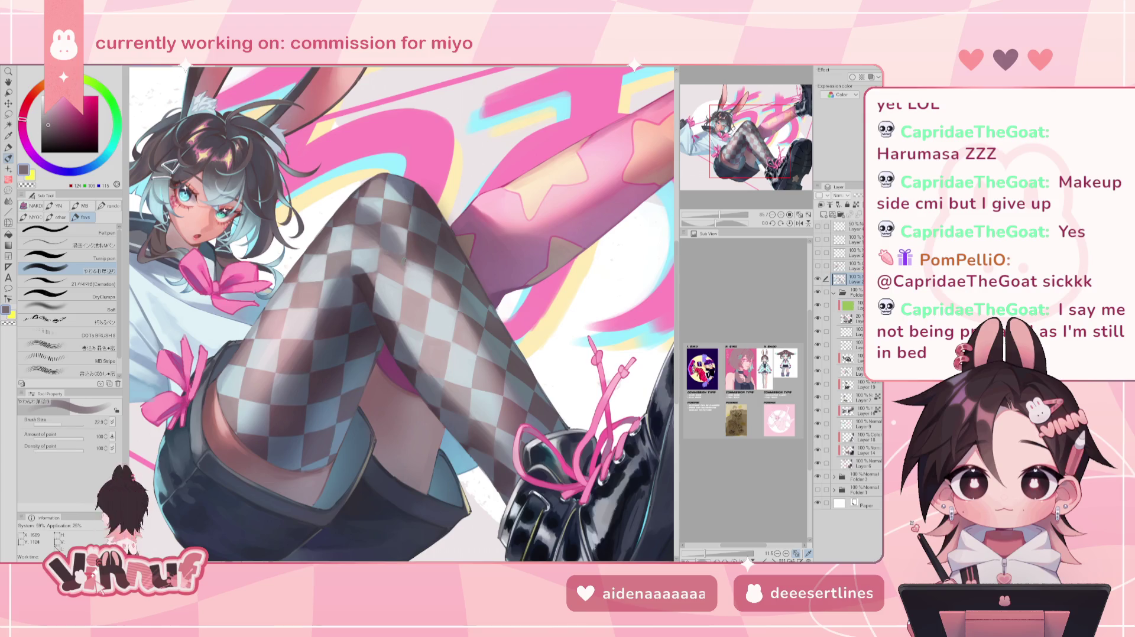
left_click(404, 265, "alt")
left_click(407, 262, "alt")
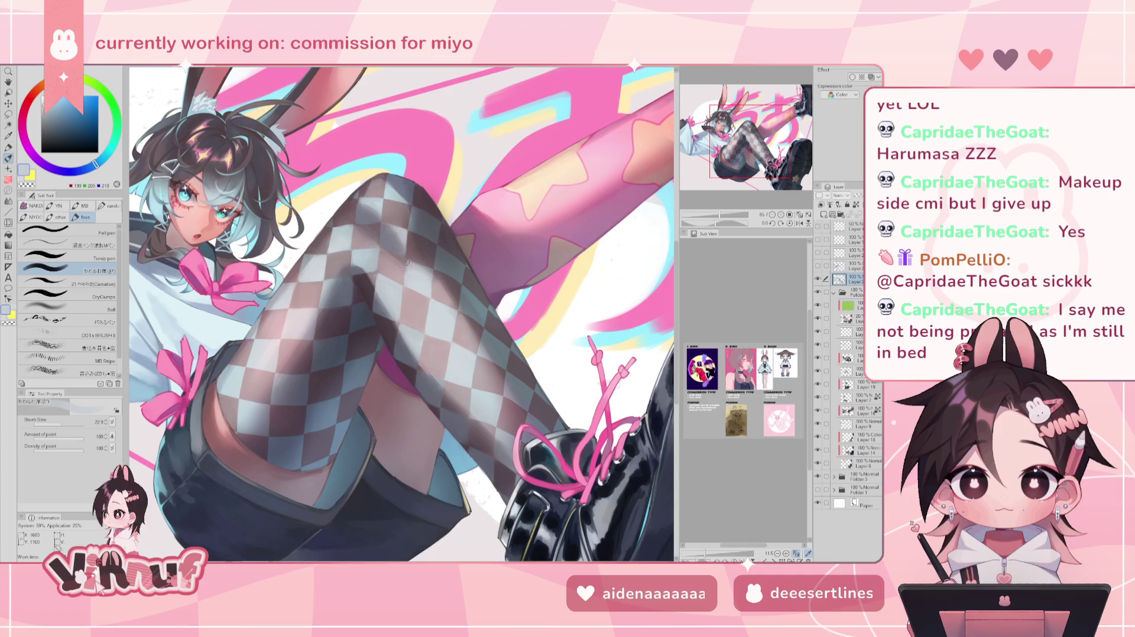
left_click(397, 262, "alt")
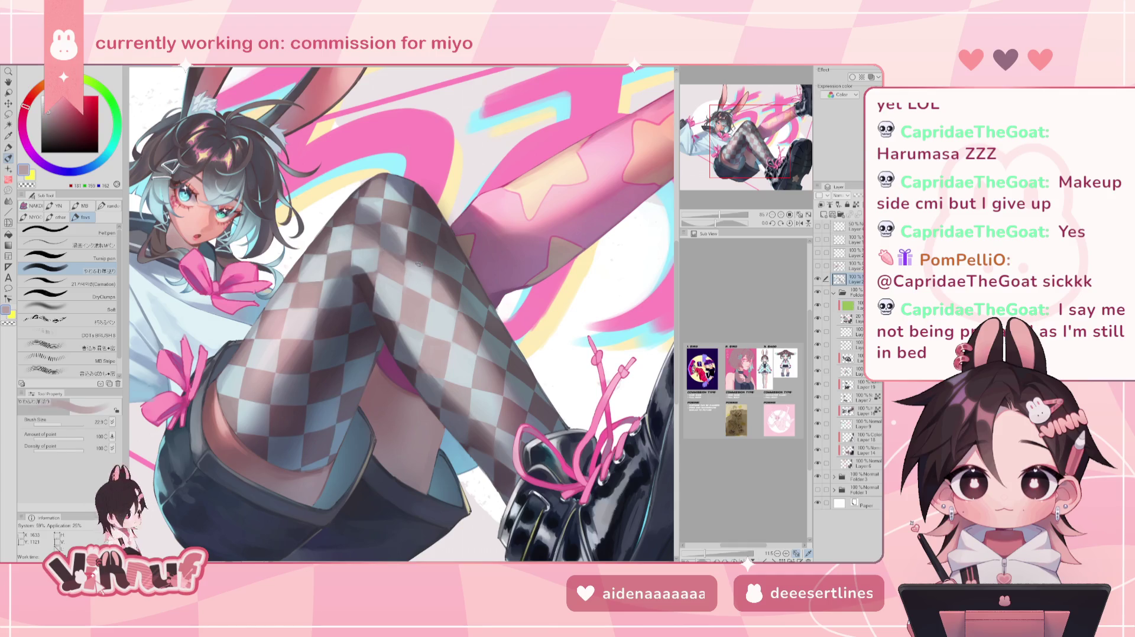
left_click(418, 266, "alt")
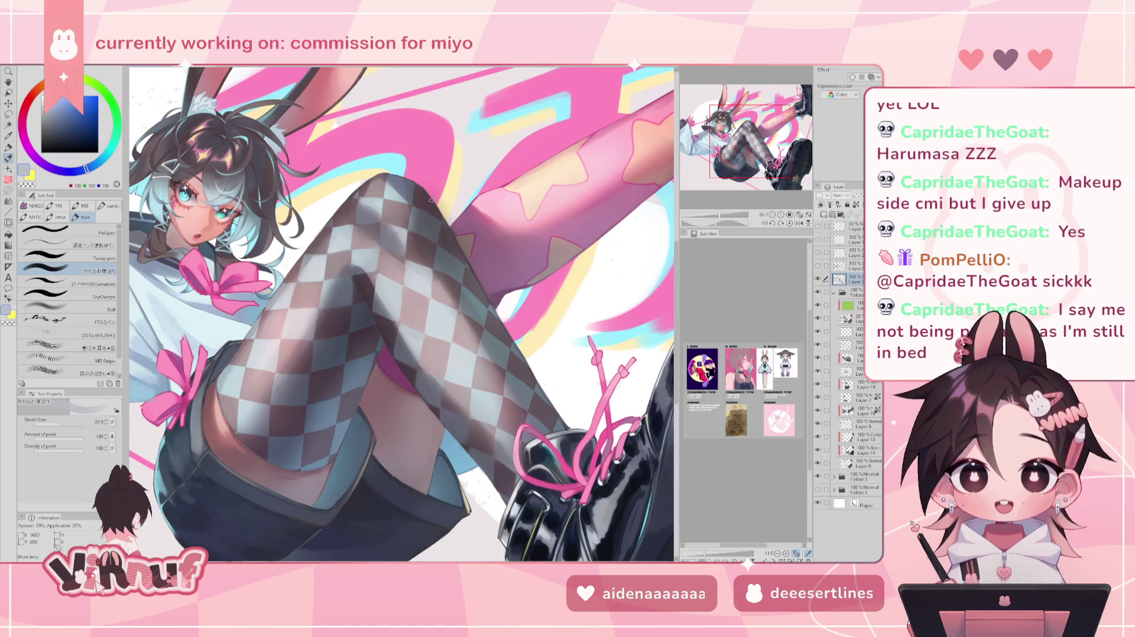
left_click(378, 228, "alt")
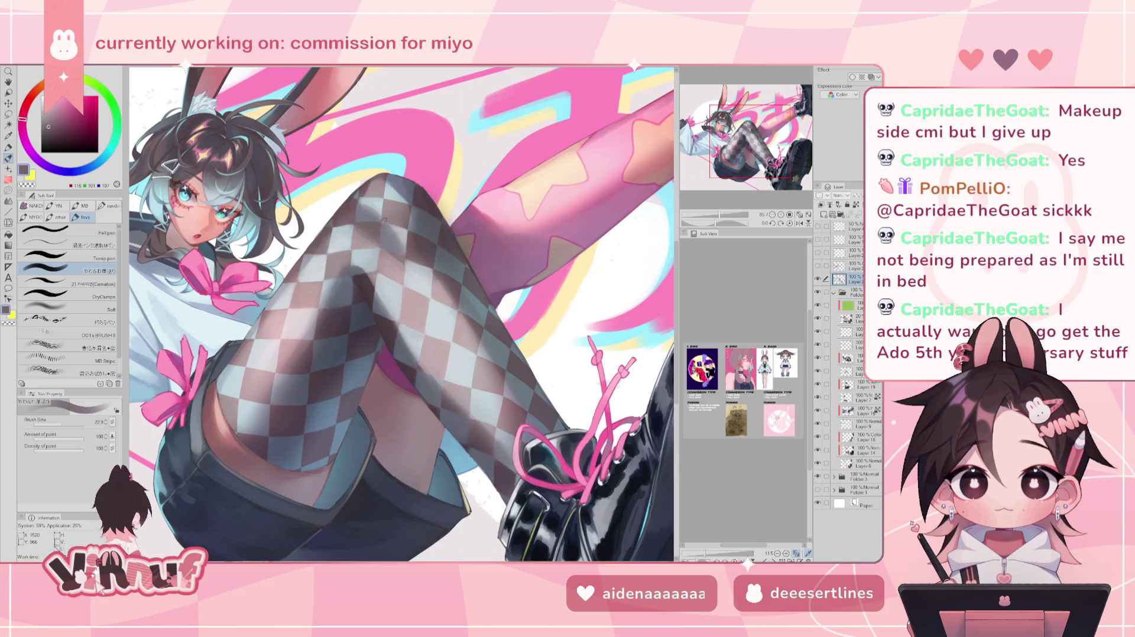
key("ctrl+0")
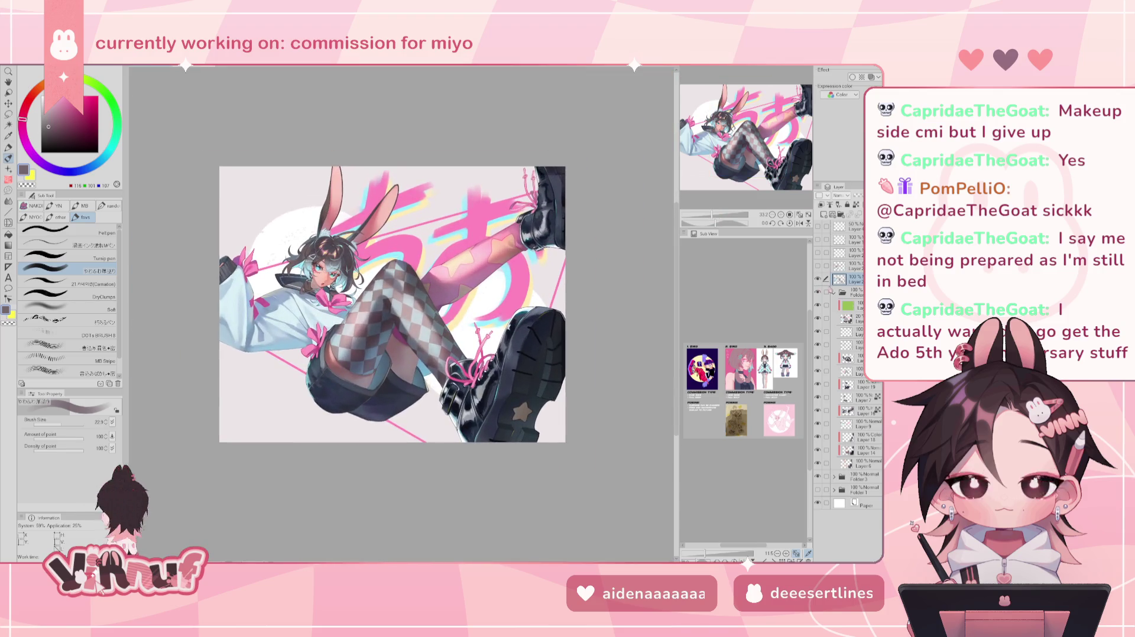
Hide a layer and mirror the canvas to check the sleeve shading, then zoom back in.
left_click(818, 279)
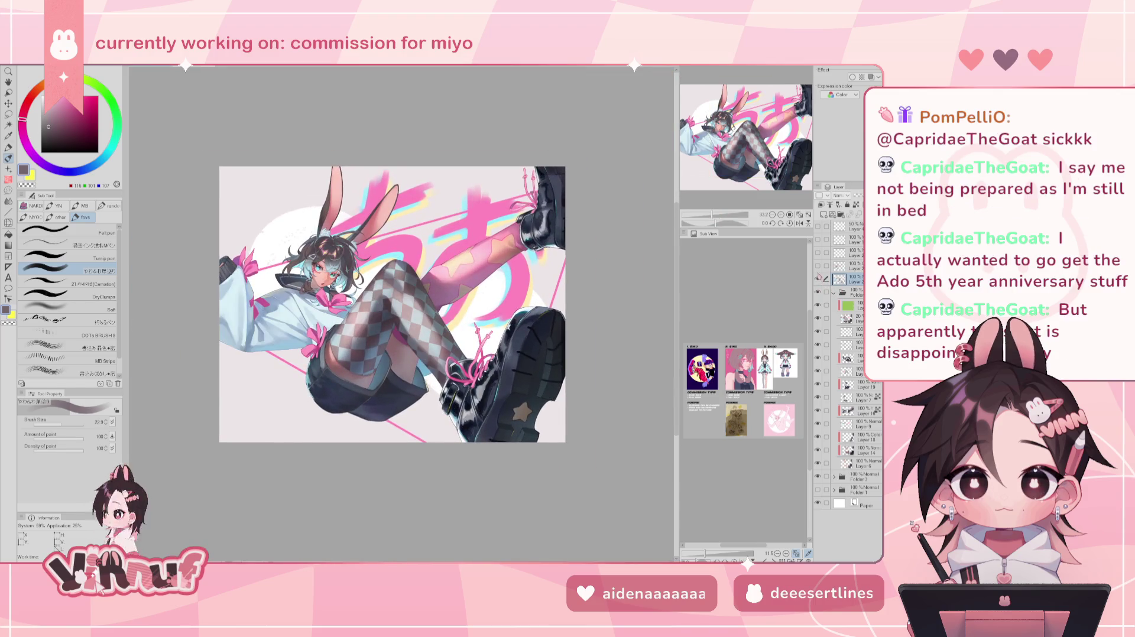
key("h")
key("h")
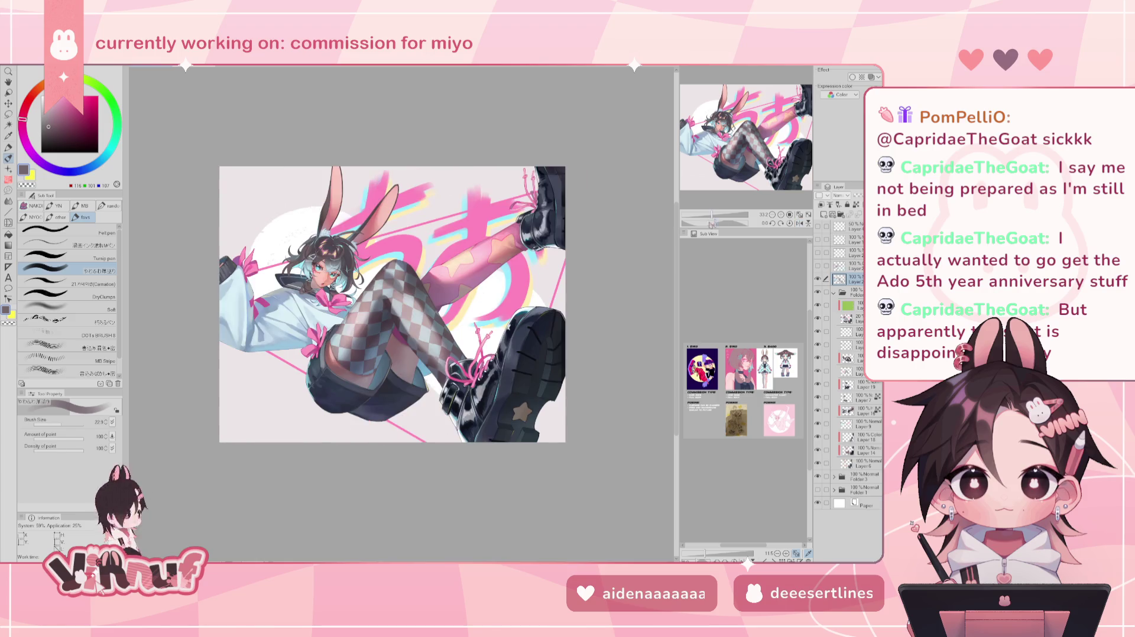
key("ctrl+plus")
key("ctrl+plus")
key("ctrl+plus")
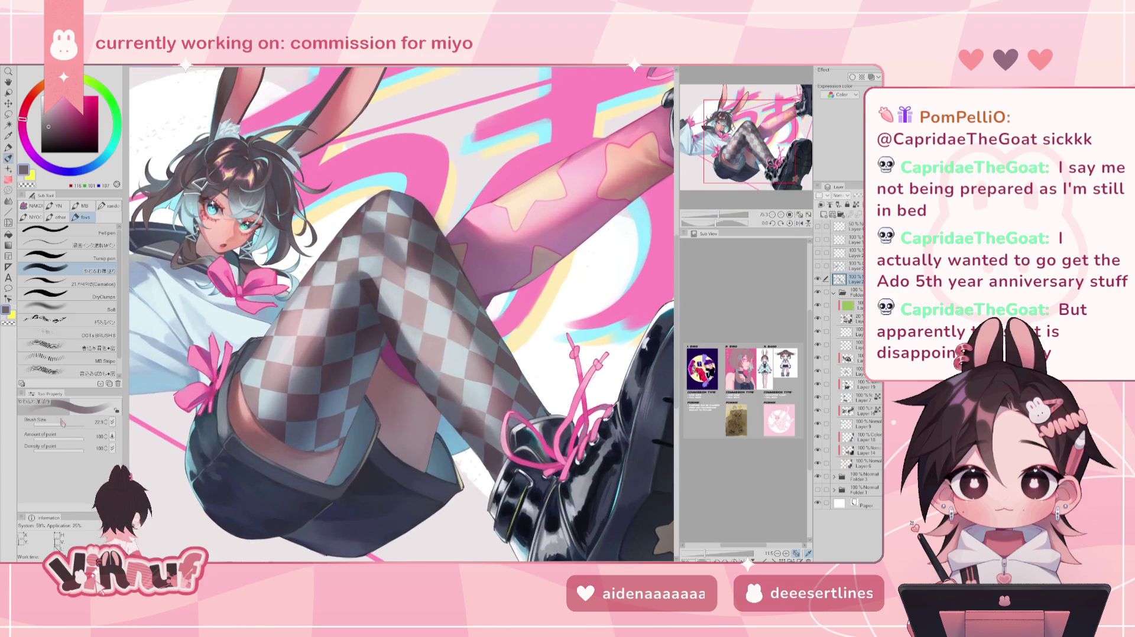
Soften the knee stocking with an enlarged Soft airbrush in lighter mauve and blue-grey tones.
left_click(59, 309)
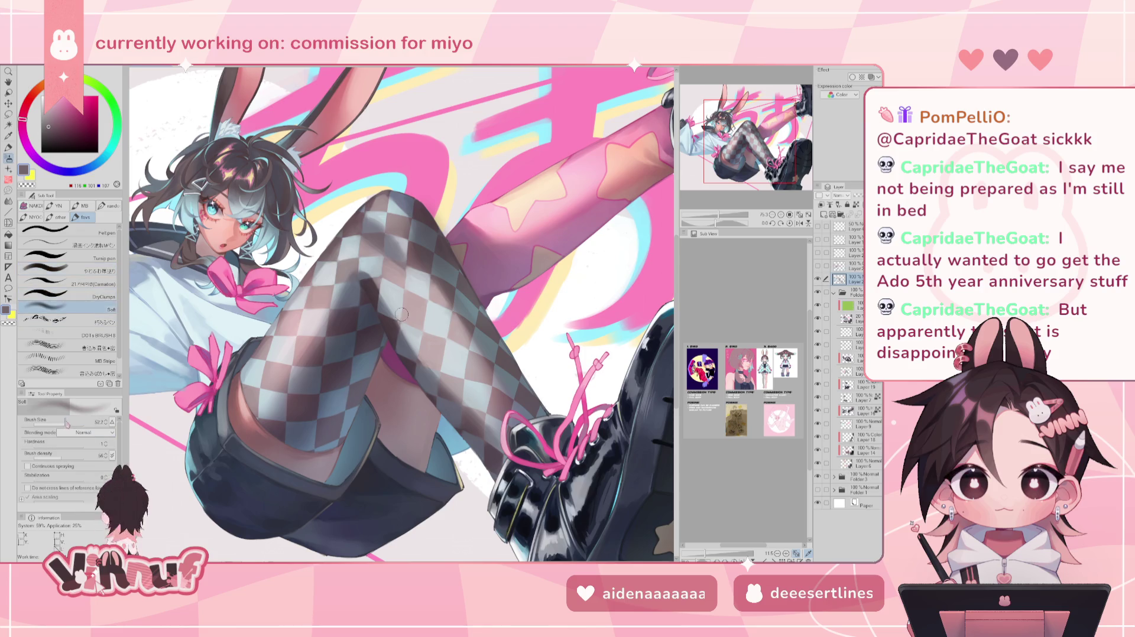
left_click_drag(67, 424, 75, 423)
left_click(381, 238, "alt")
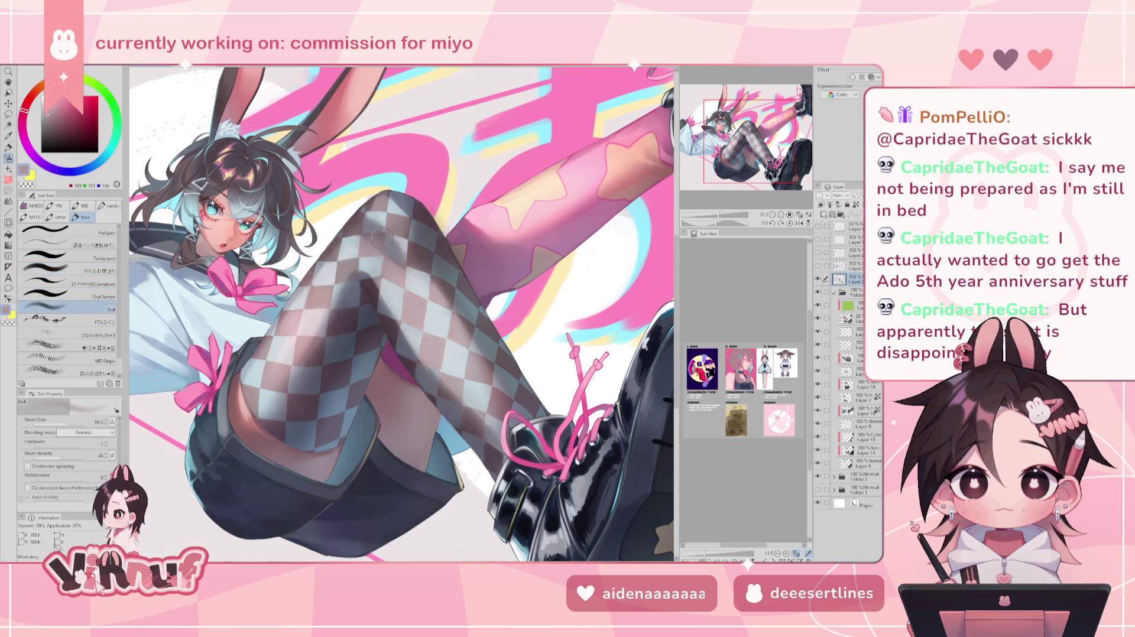
left_click(393, 260, "alt")
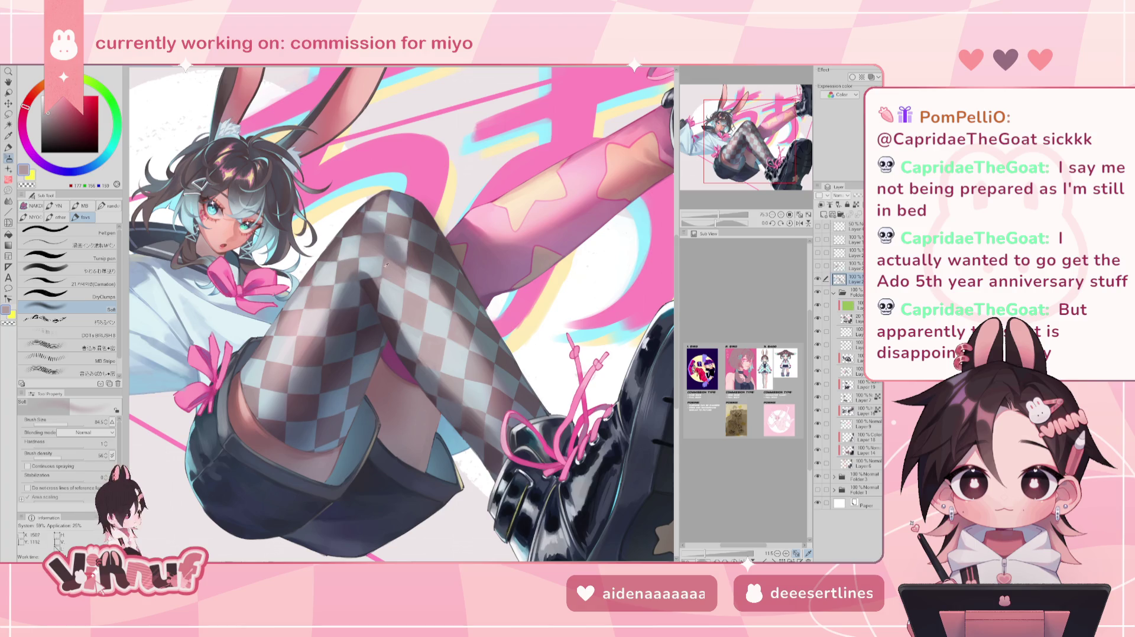
left_click(388, 260, "alt")
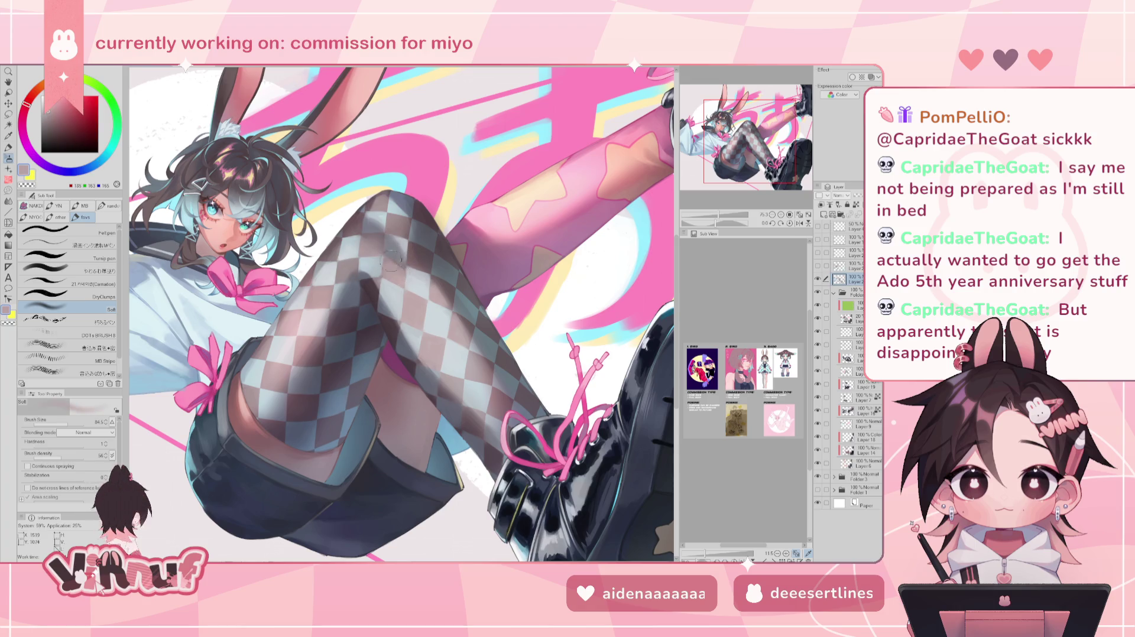
left_click(407, 245, "alt")
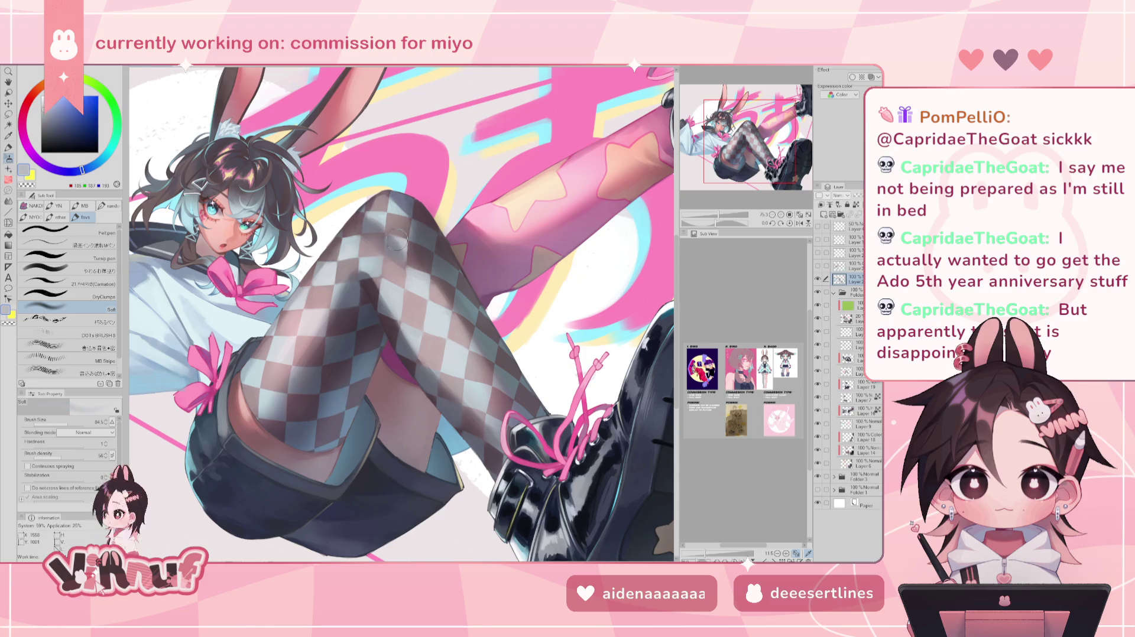
left_click(423, 286, "alt")
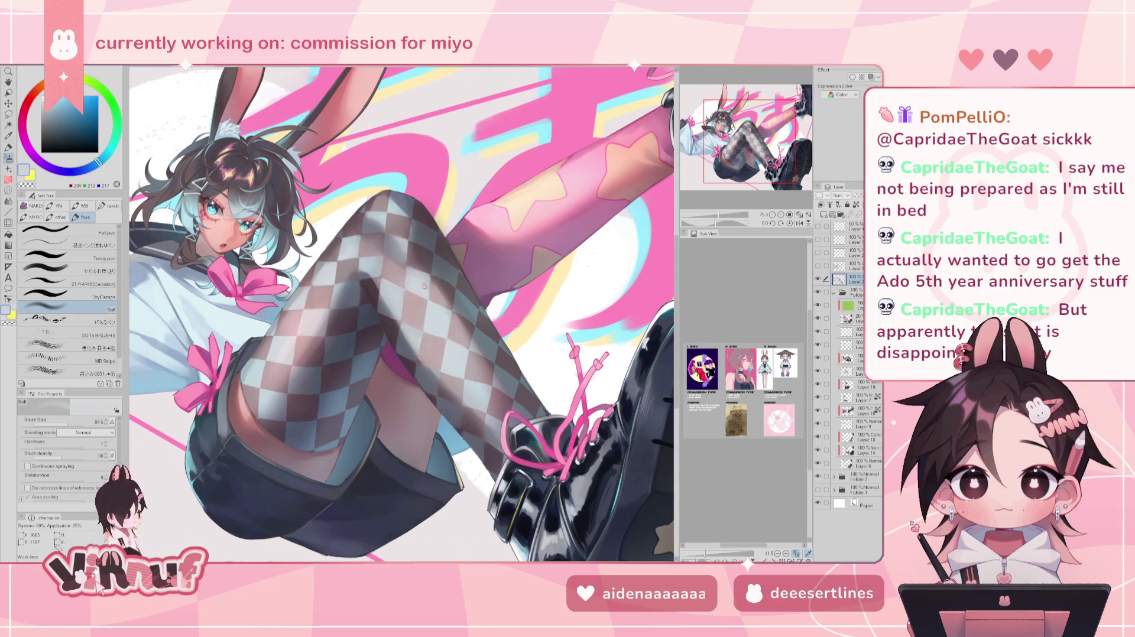
left_click(405, 257, "alt")
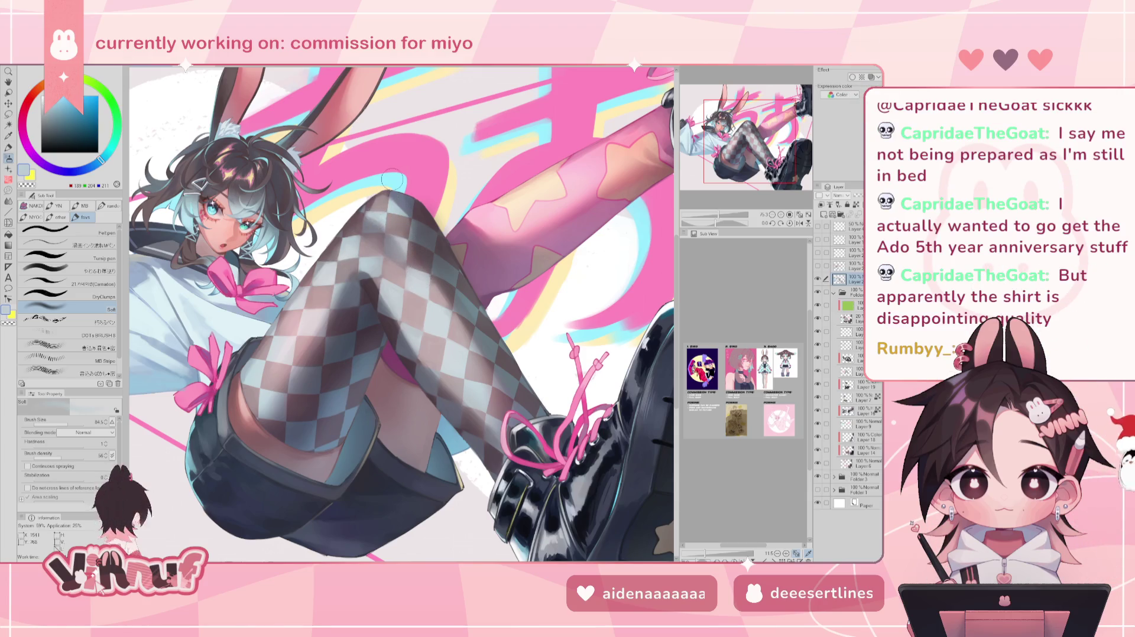
Blend with a size-174 watercolour brush, sampling mauve and light blue-grey stocking tones.
key("b")
left_click_drag(395, 204, 397, 240)
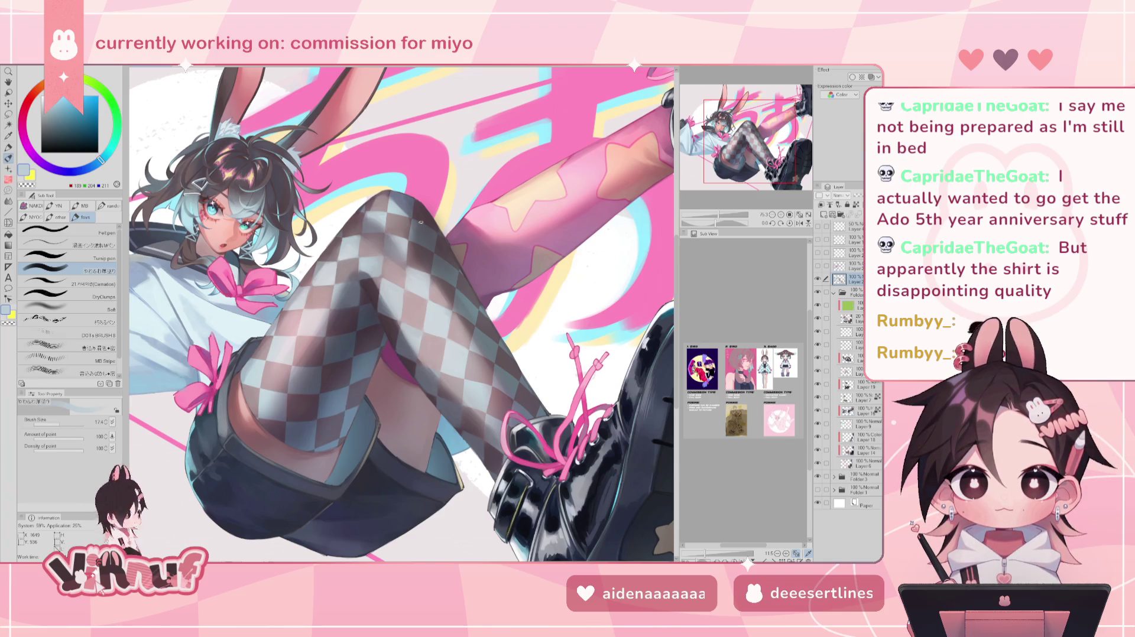
left_click(358, 229, "alt")
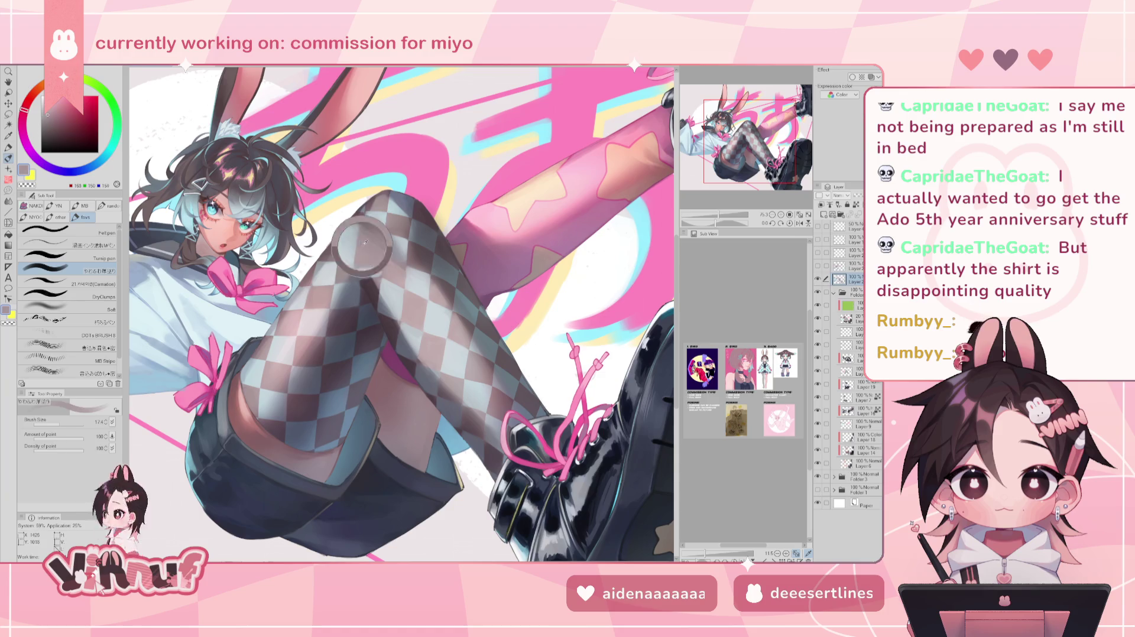
left_click(343, 239, "alt")
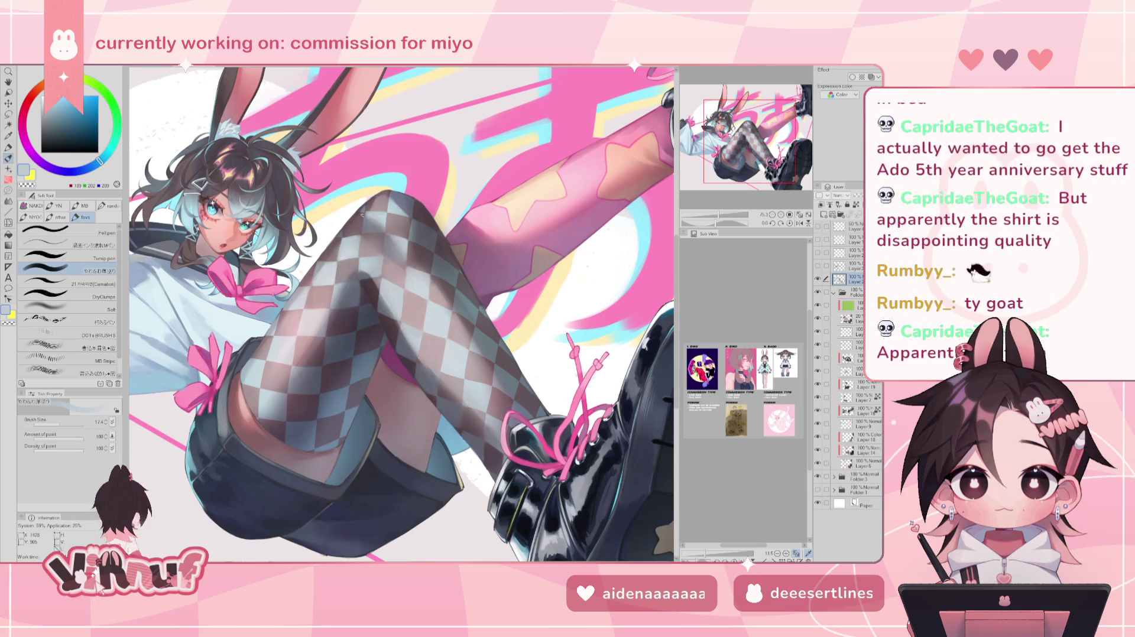
left_click(386, 272, "alt")
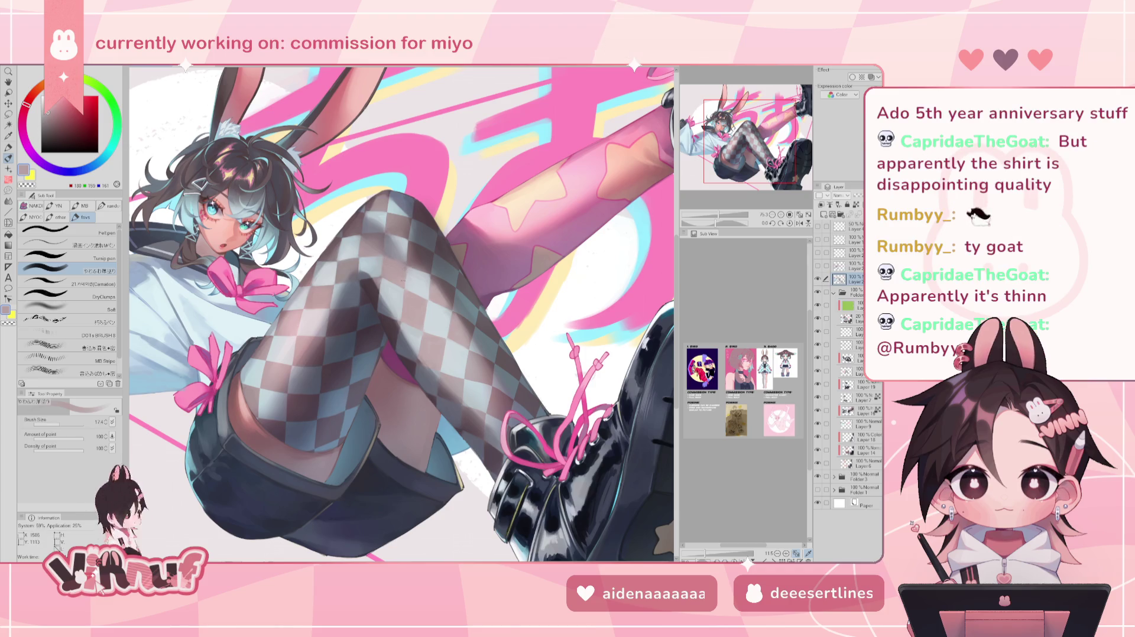
left_click(408, 269, "alt")
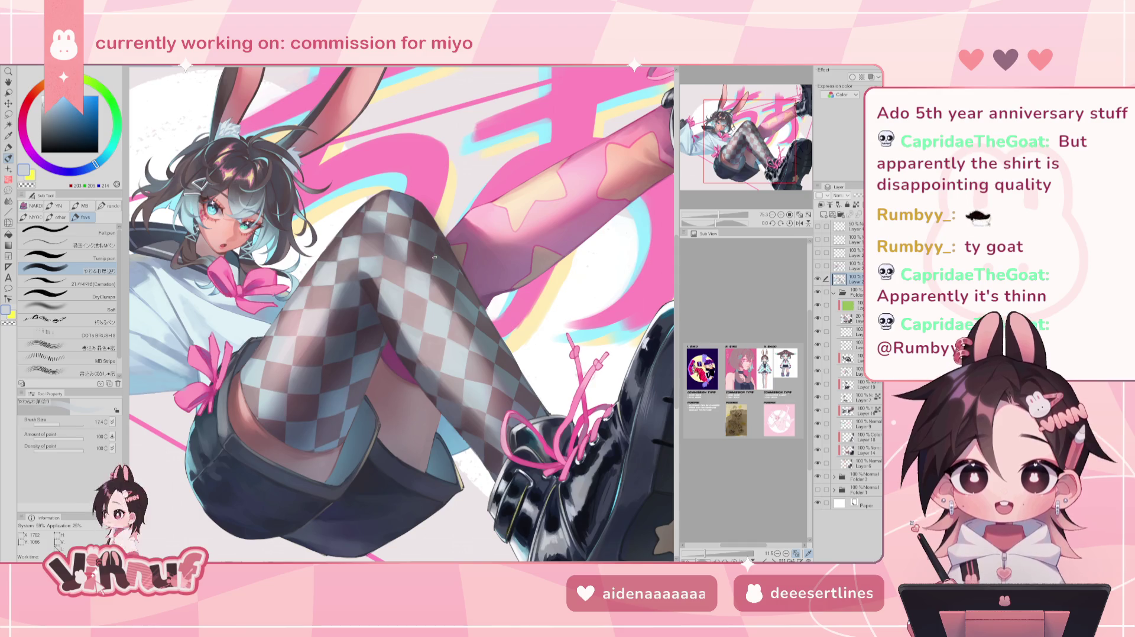
scroll(434, 257, "down", 5)
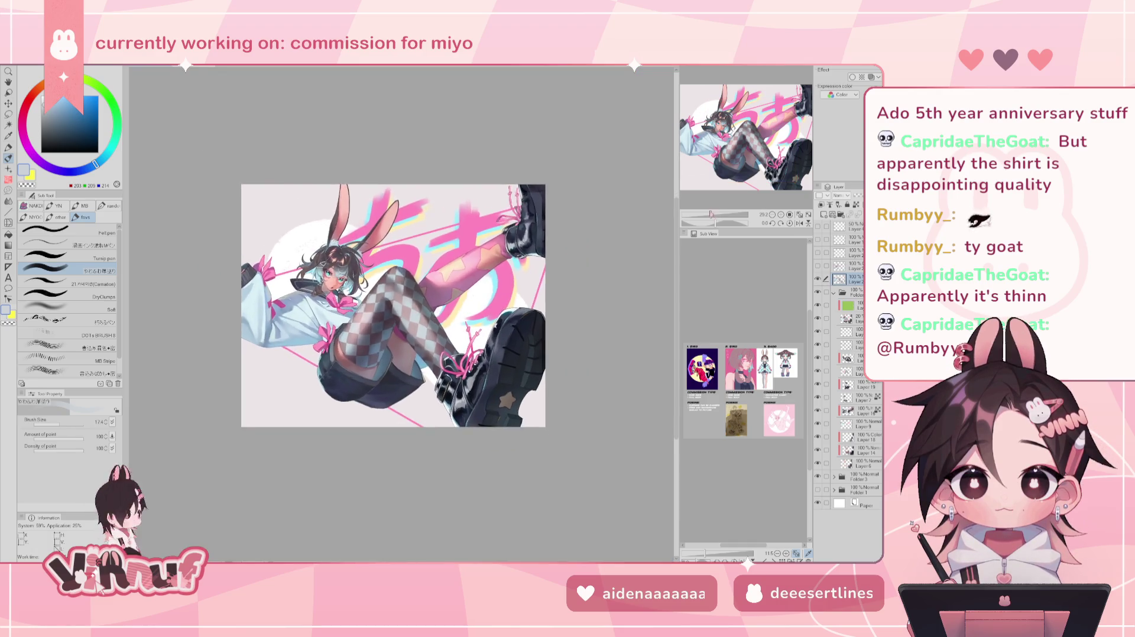
Blend the stocking shading with sampled light blue, brownish-mauve, pink and bluish-grey tones.
key("h")
key("h")
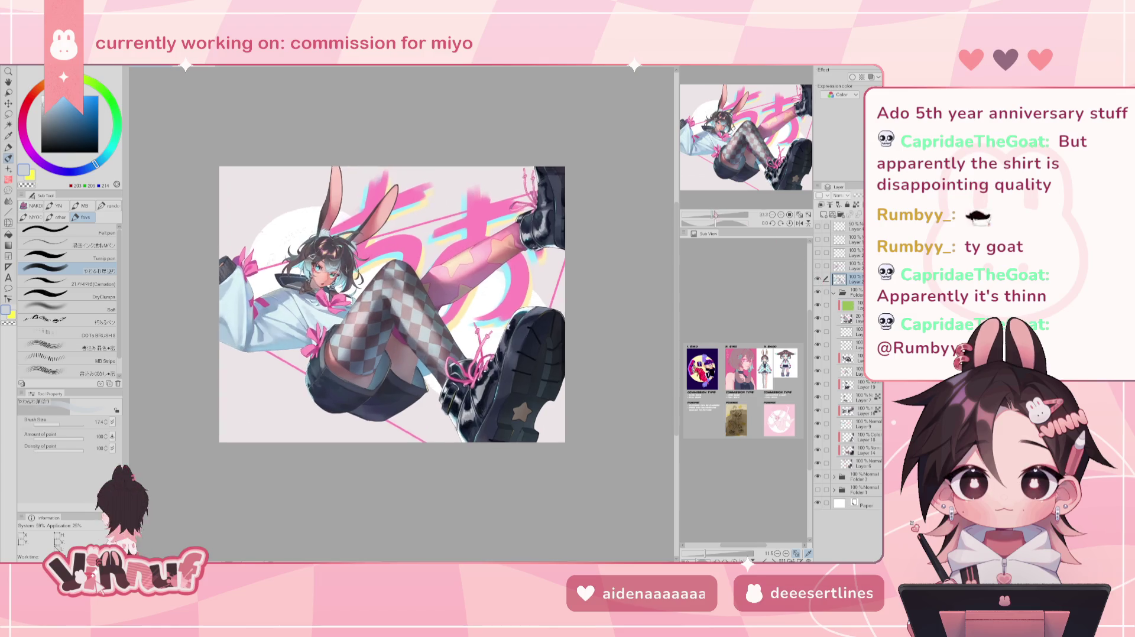
scroll(715, 201, "up", 5)
left_click(407, 239, "alt")
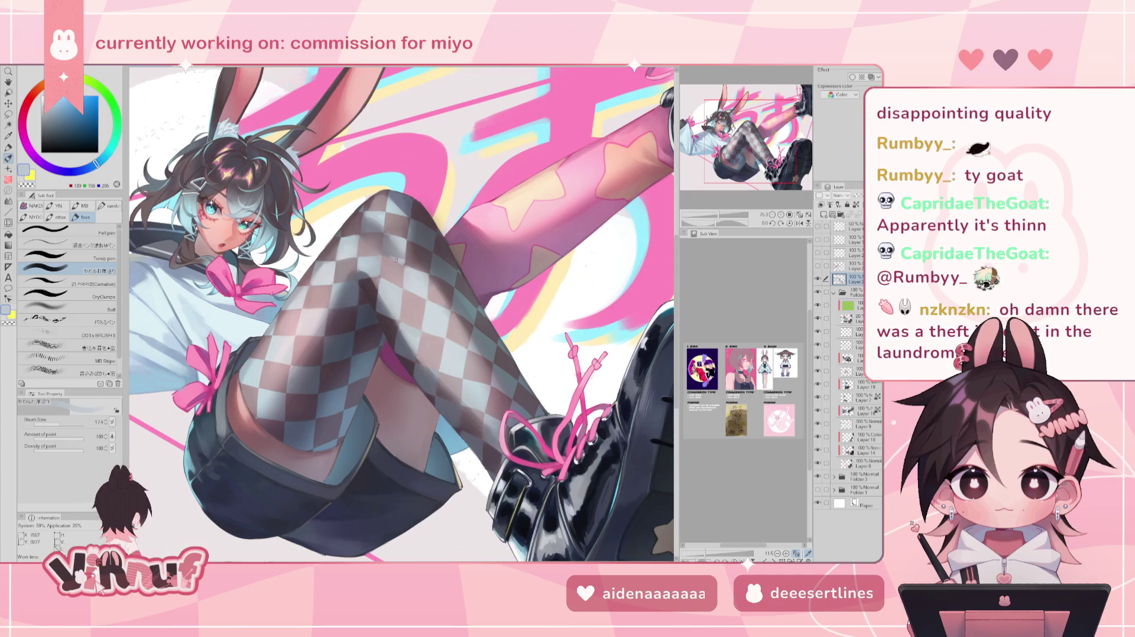
left_click(408, 259, "alt")
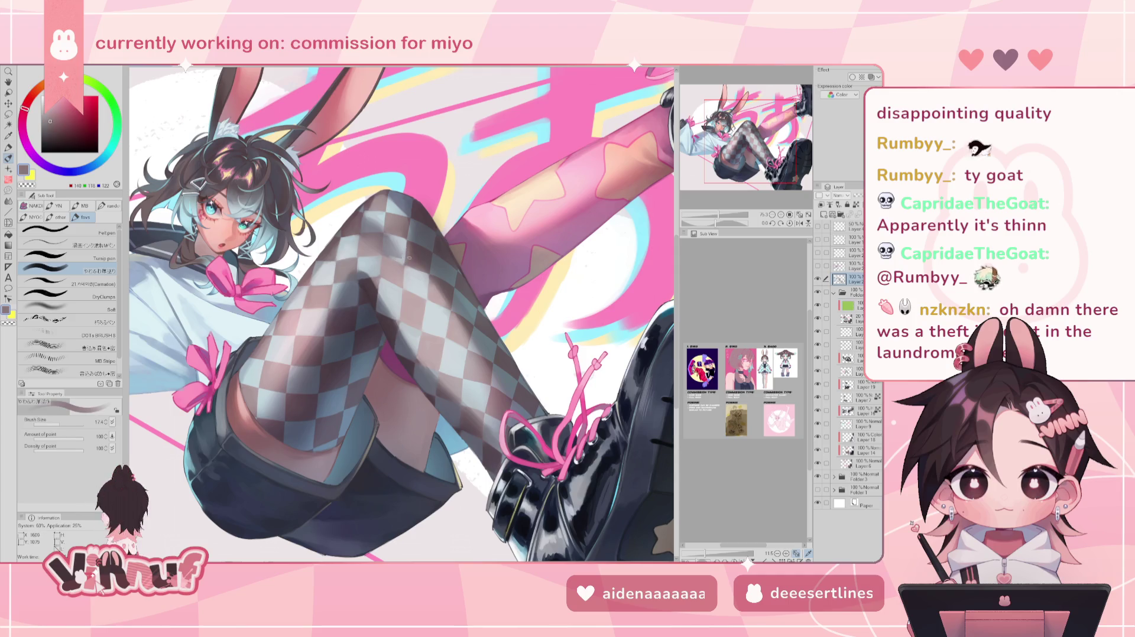
left_click(407, 247, "alt")
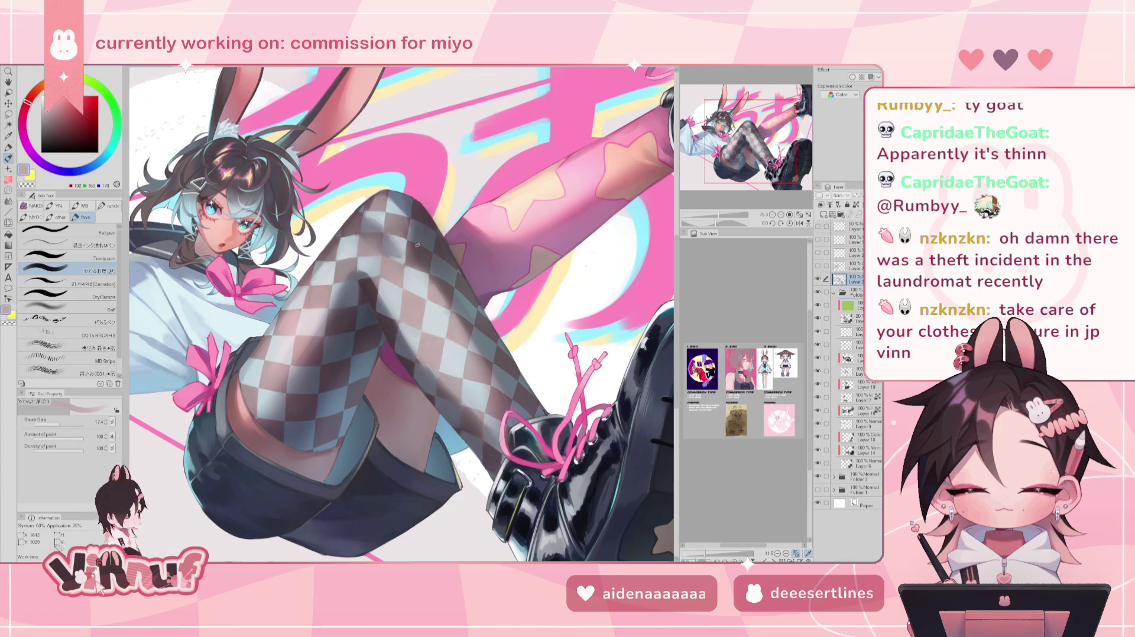
left_click(399, 264, "alt")
left_click(397, 266, "alt")
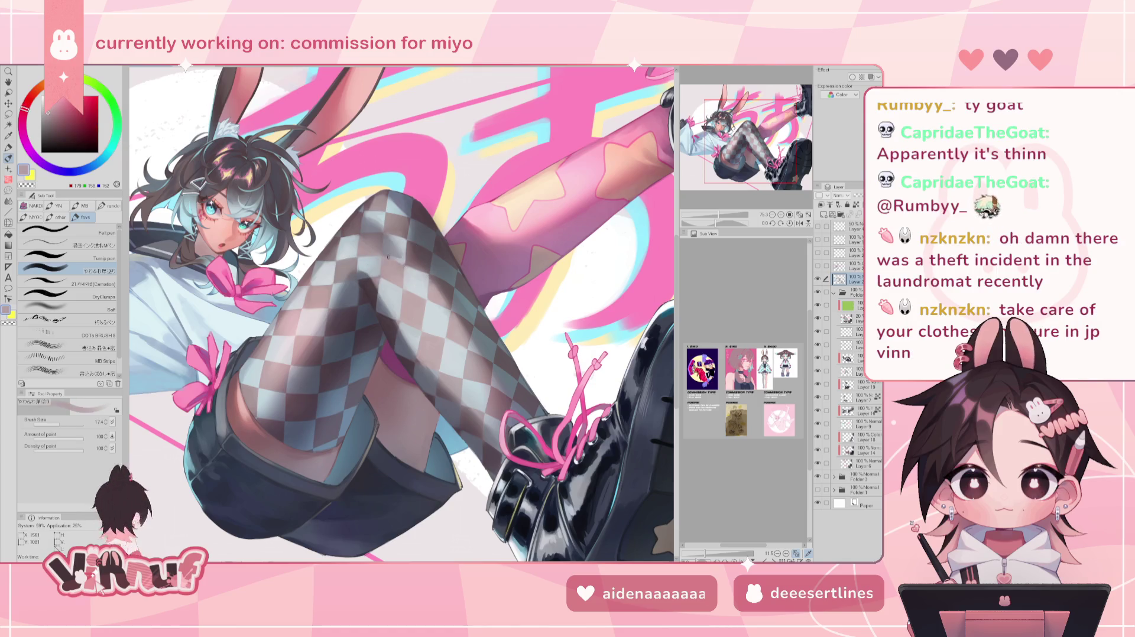
left_click(400, 258, "alt")
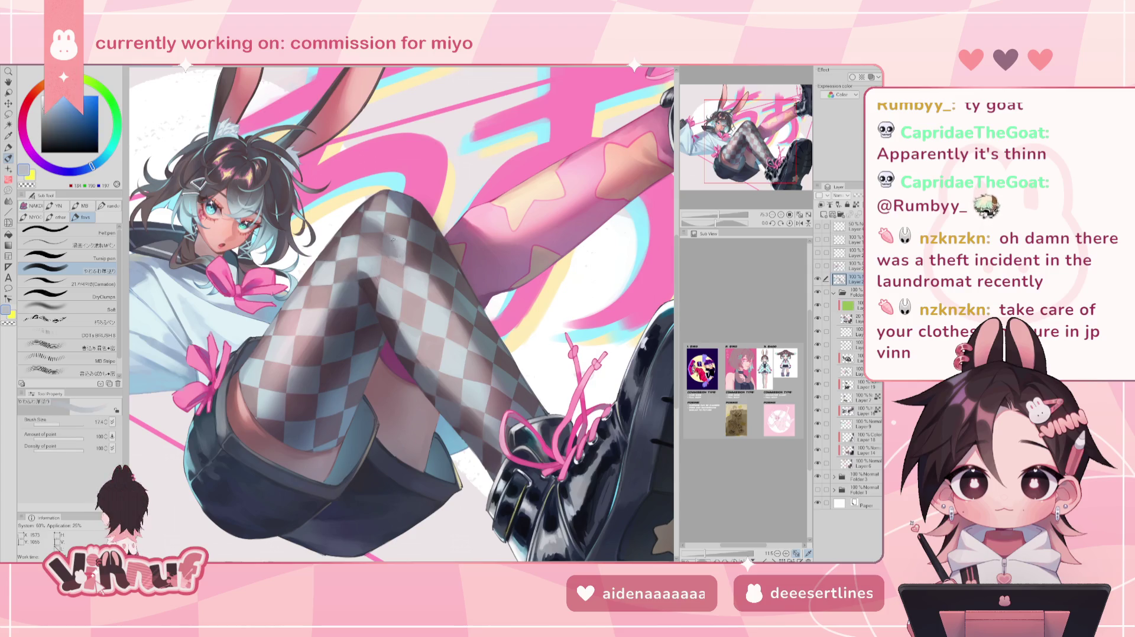
Review the fitted, mirrored artwork and touch up a checker square in light blue-grey.
key("ctrl+0")
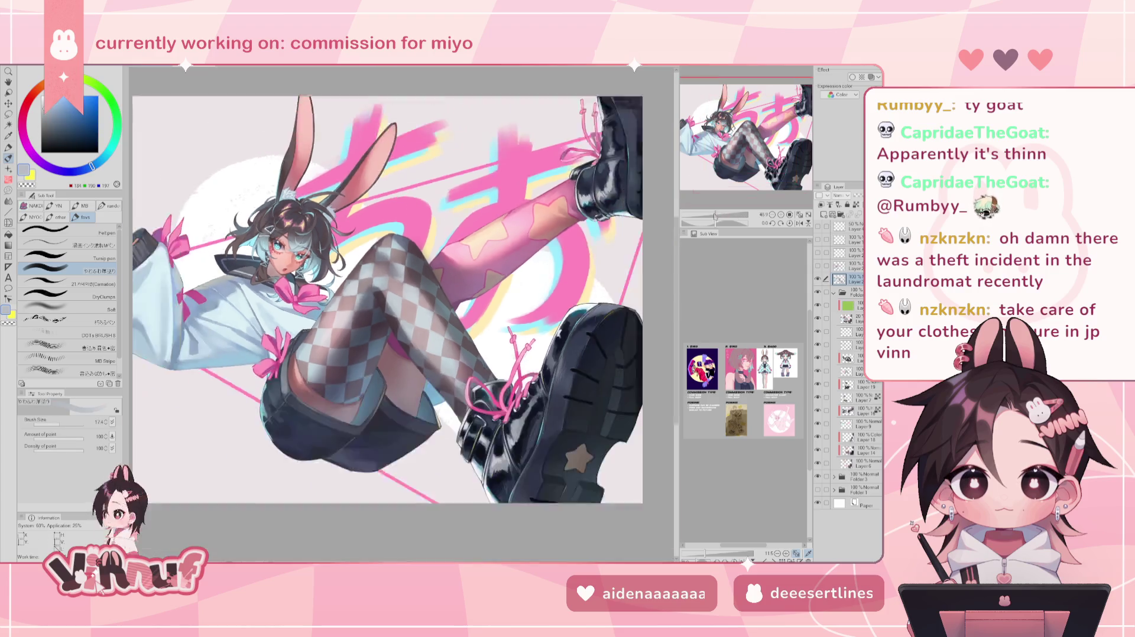
key("h")
key("h")
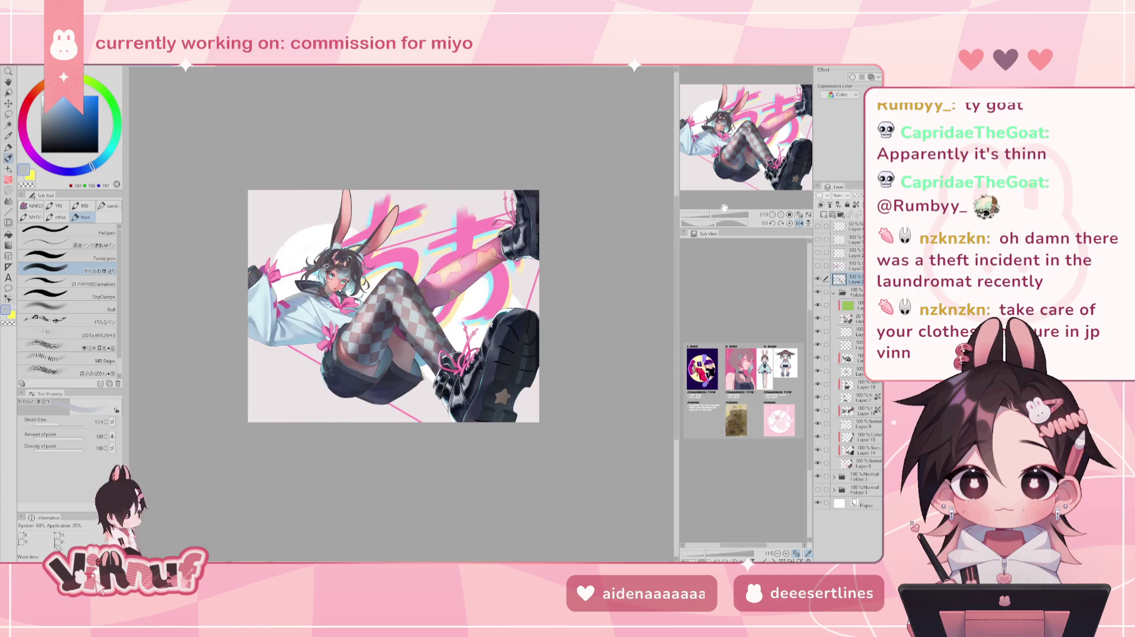
scroll(401, 314, "up", 3)
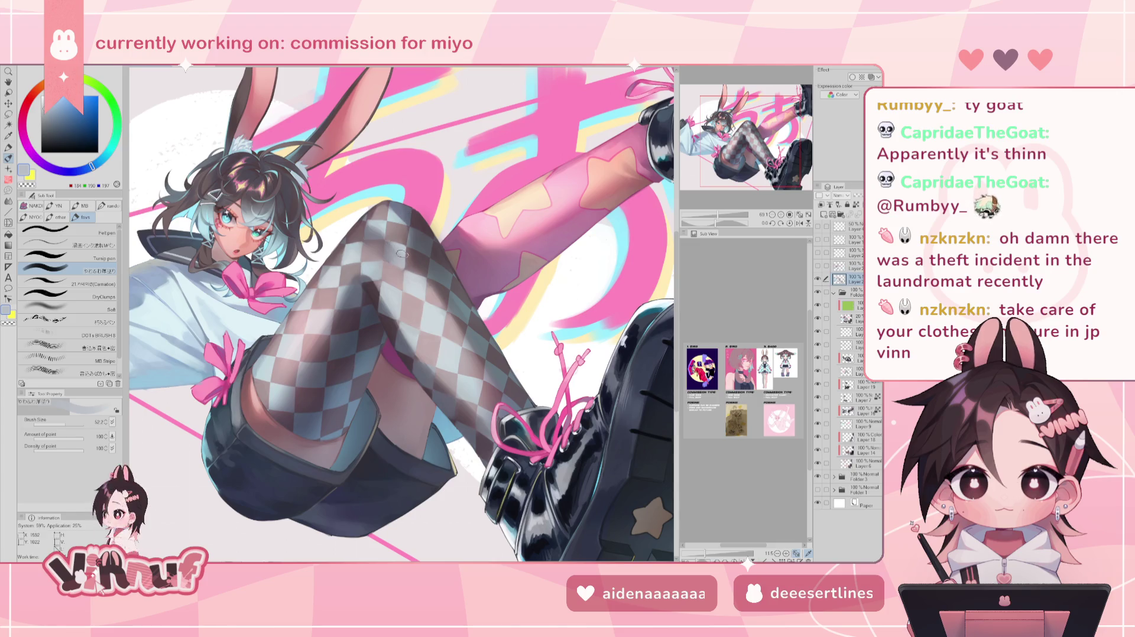
left_click(403, 269, "alt")
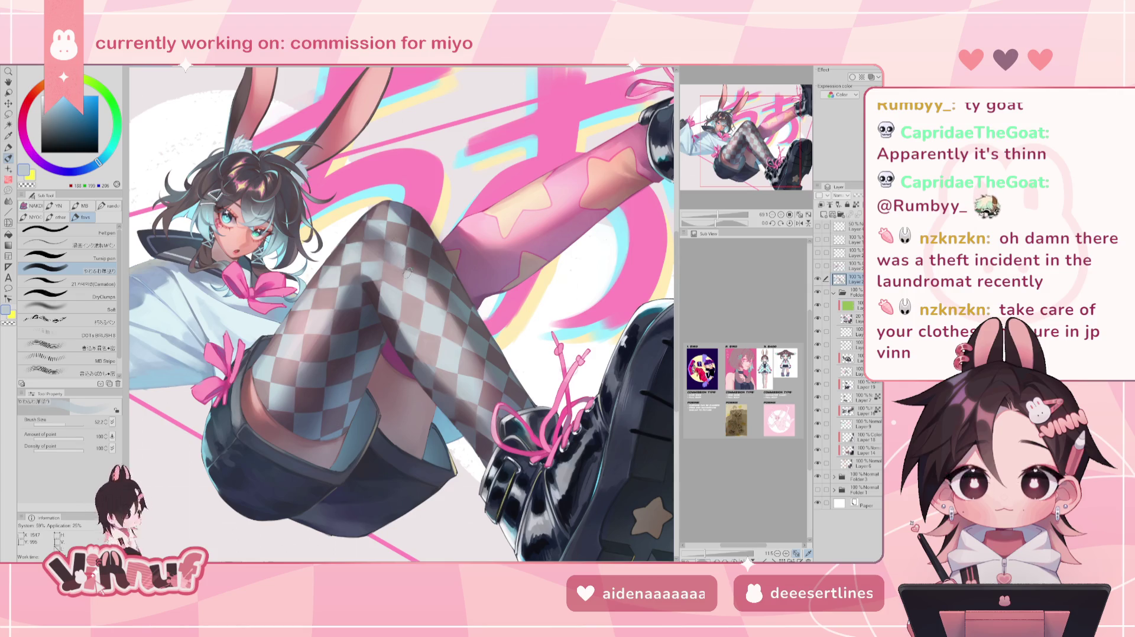
key("h")
left_click_drag(718, 214, 711, 215)
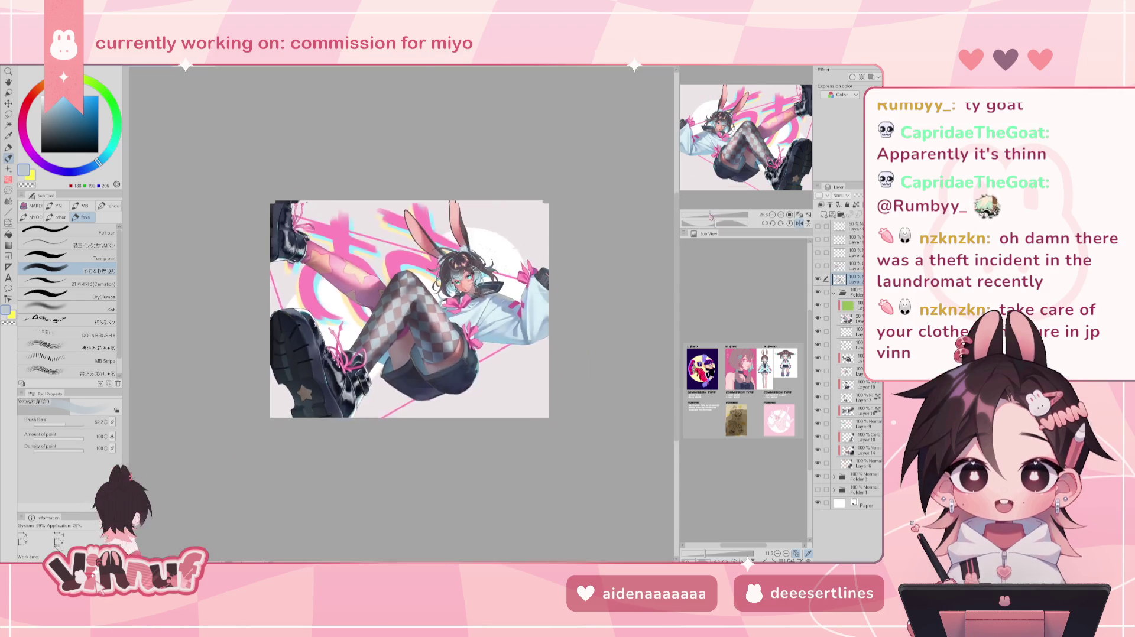
Flip the fitted view back and forth to check balance, then mirror it and zoom onto the stocking.
key("h")
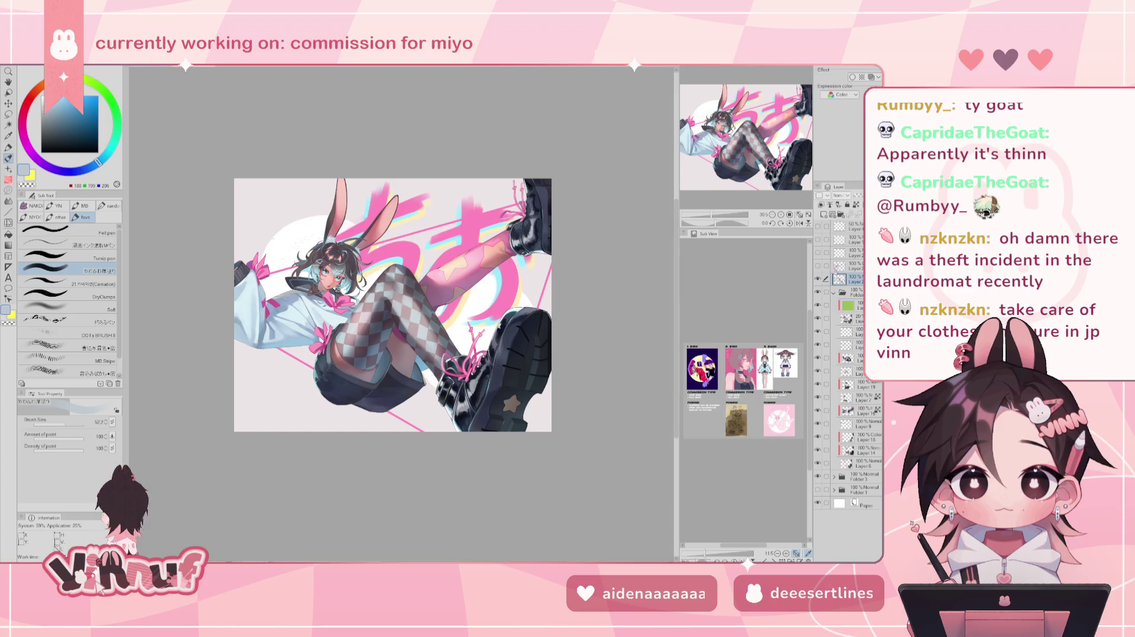
left_click(799, 215)
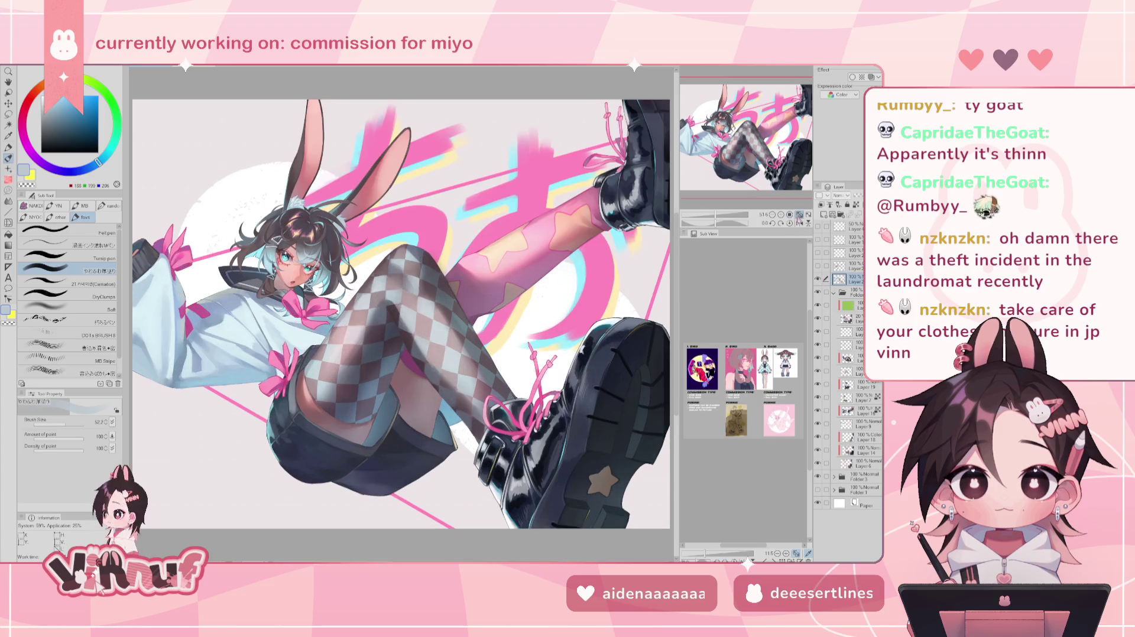
key("h")
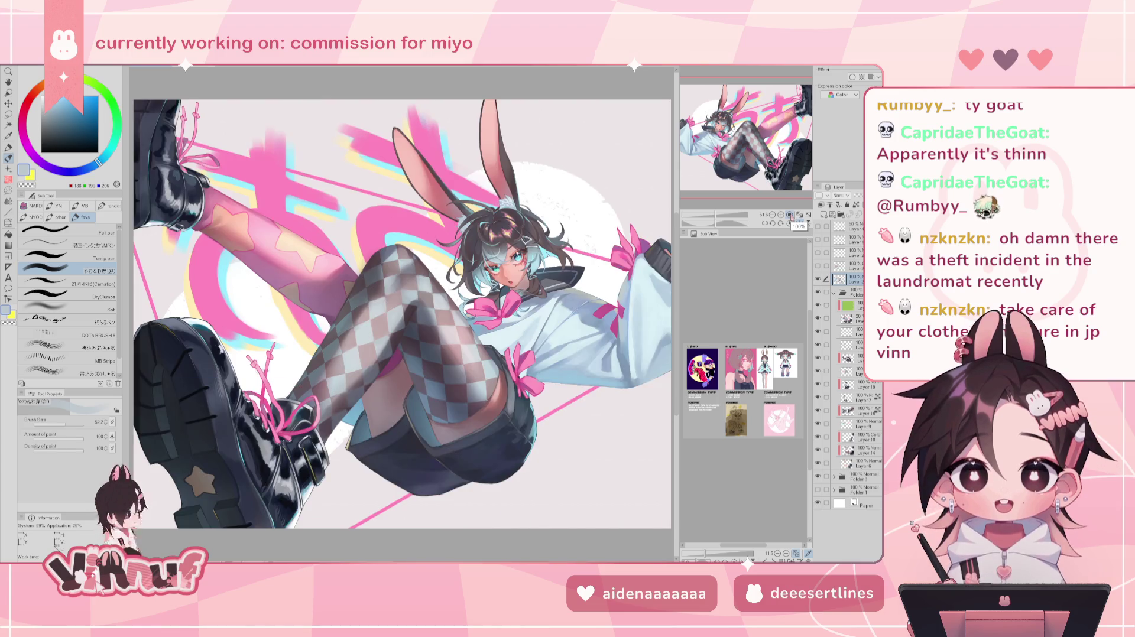
key("h")
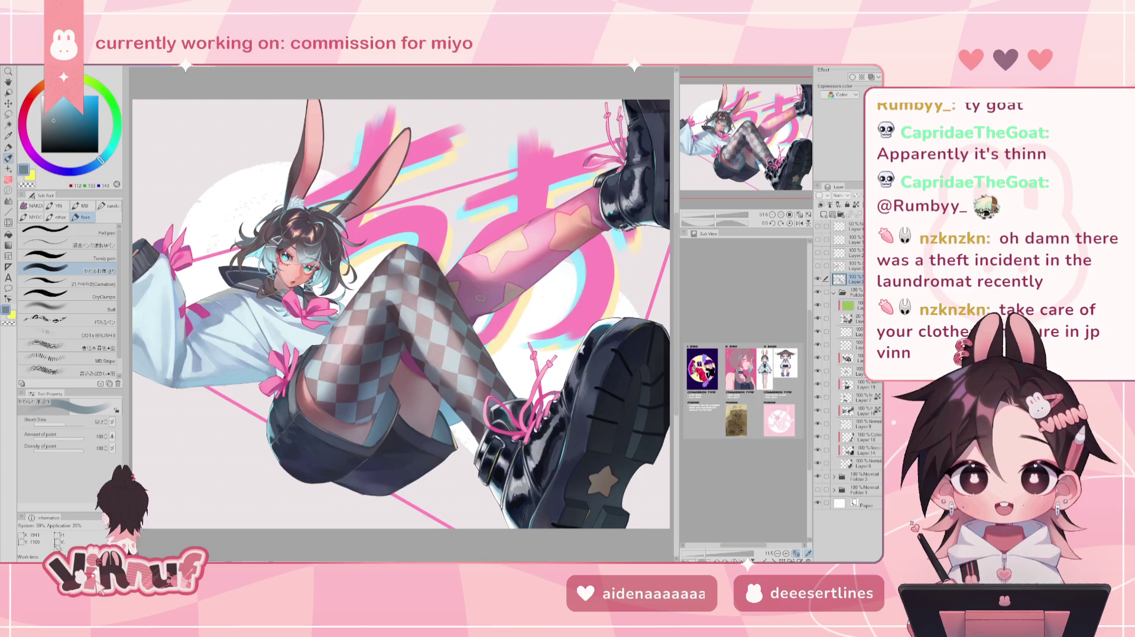
key("h")
scroll(390, 300, "up", 2)
scroll(390, 300, "up", 1)
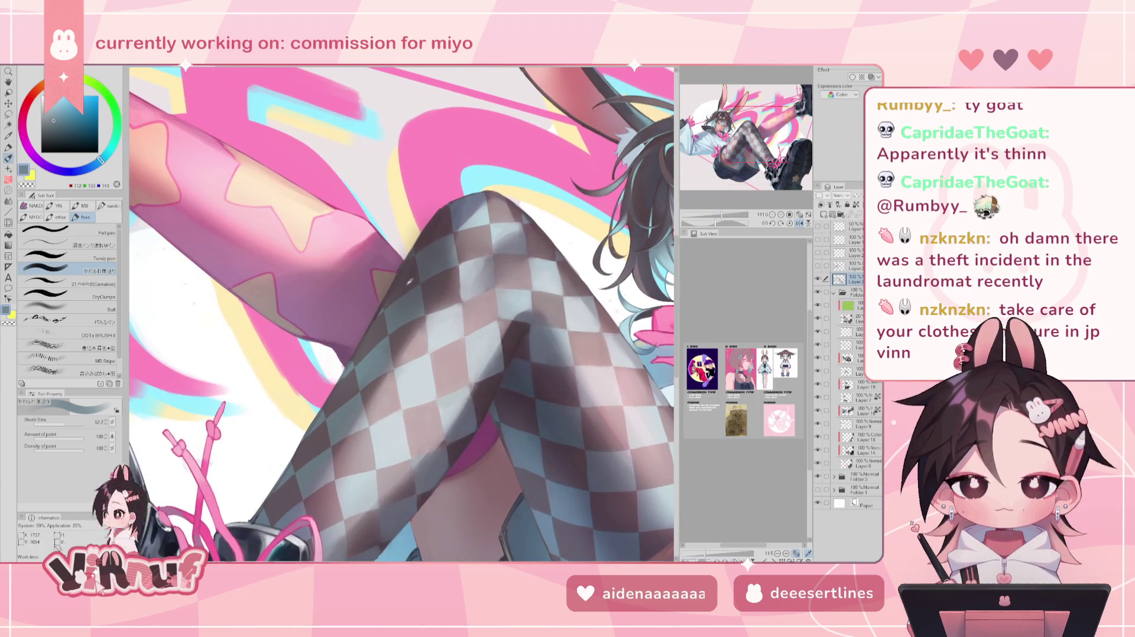
At brush size about 15, shade the stocking with sampled dark mauve, pinkish mauve and blue-grey.
left_click(391, 300, "alt")
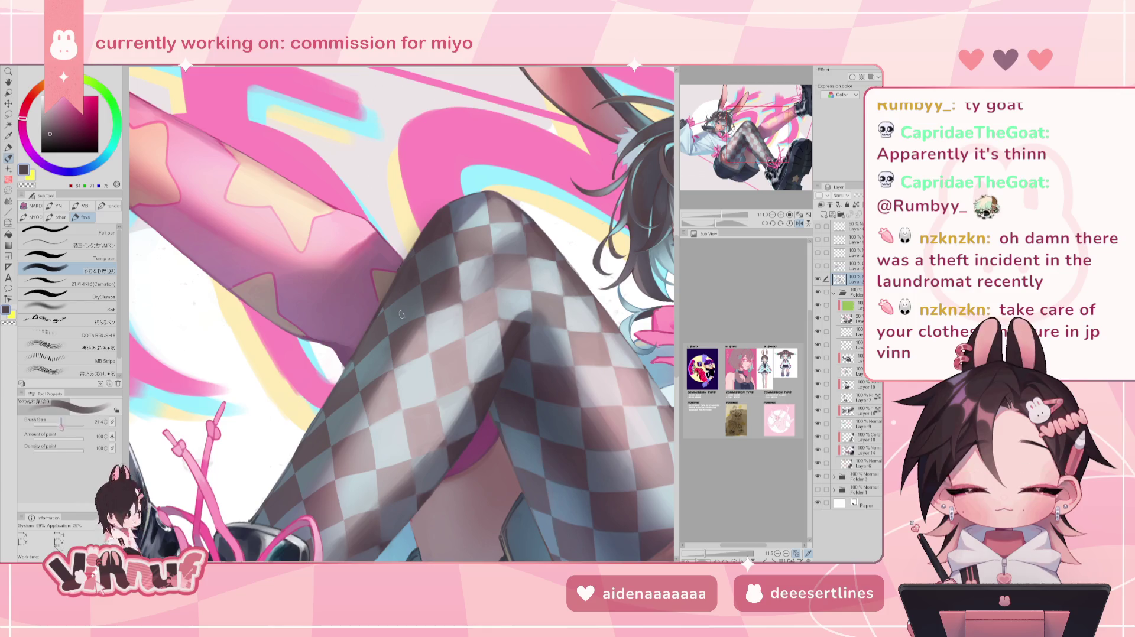
key("bracketleft")
key("bracketleft")
key("bracketleft")
left_click(406, 281, "alt")
left_click(396, 265, "alt")
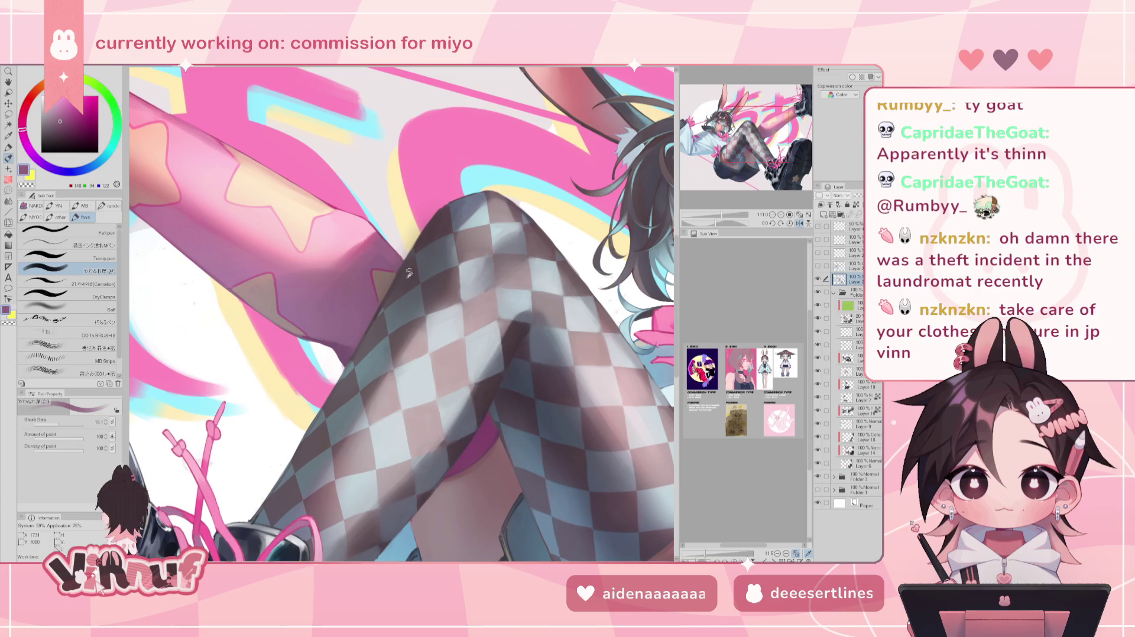
left_click(409, 272, "alt")
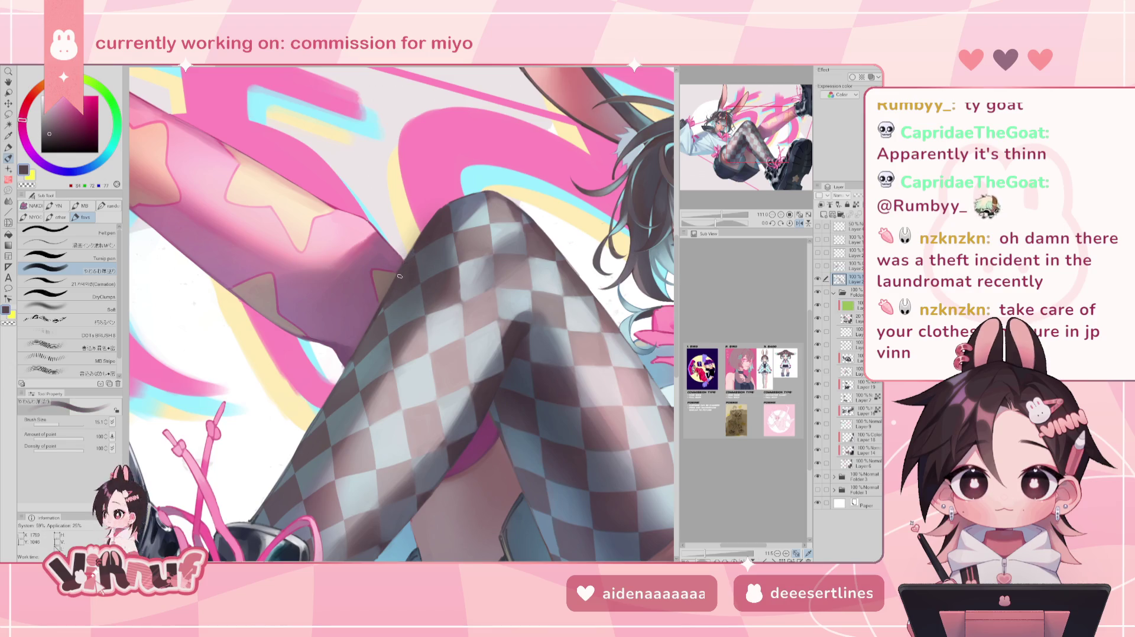
left_click(381, 313, "alt")
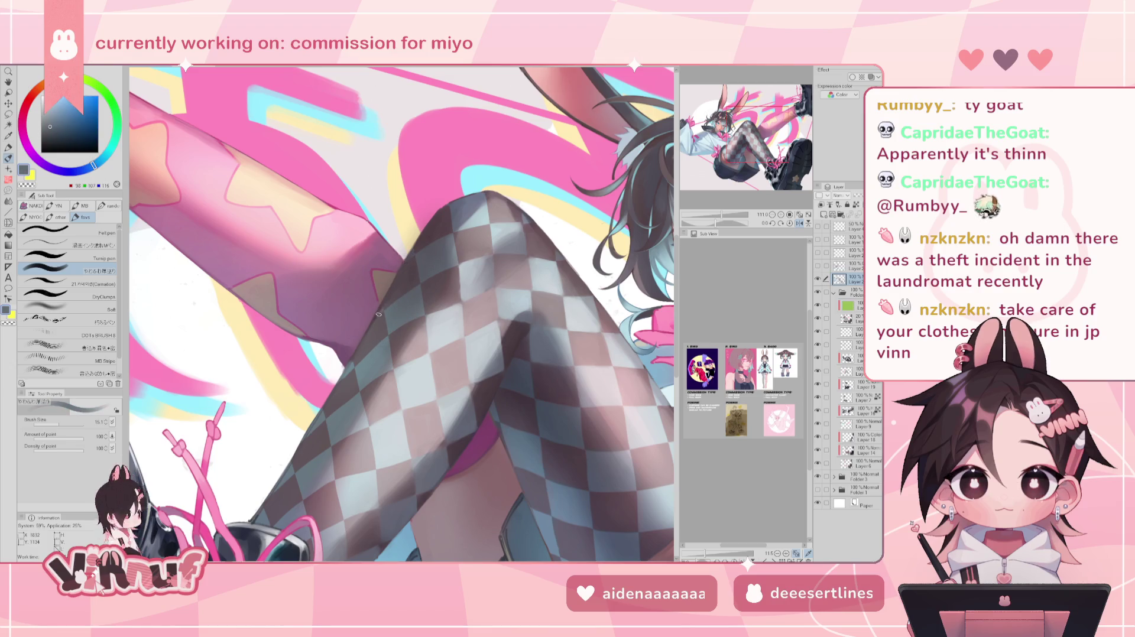
left_click(388, 302, "alt")
left_click(383, 306, "alt")
left_click(385, 307, "alt")
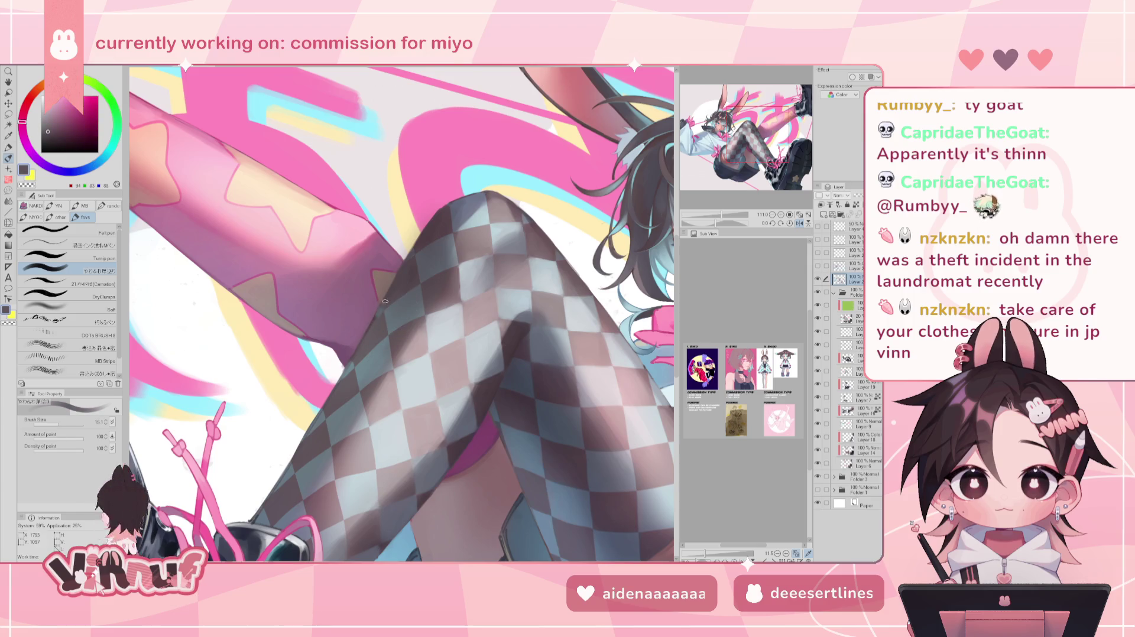
left_click(377, 319, "alt")
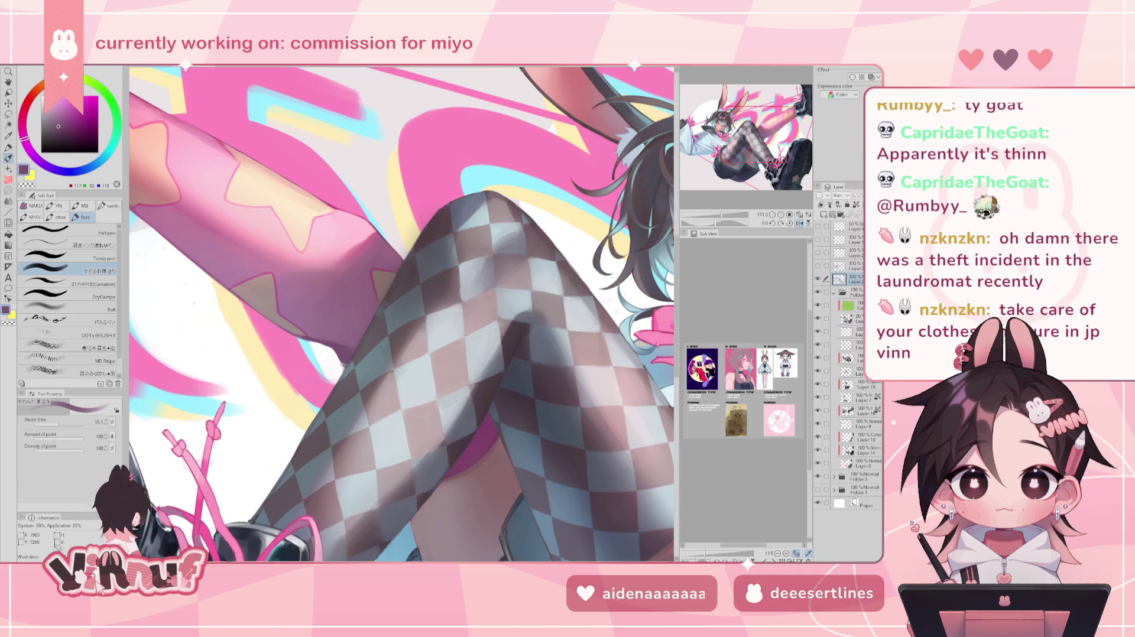
Erase and repaint the lower leg toward the boot laces, ending on a pale yellow colour.
key("e")
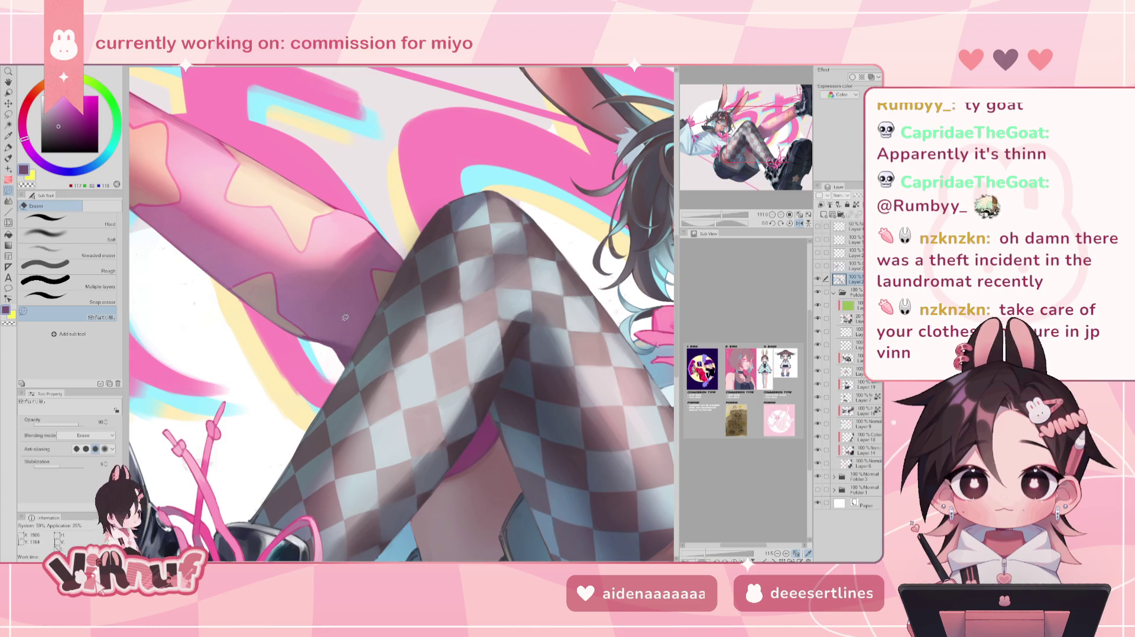
key("p")
left_click_drag(334, 302, 408, 206)
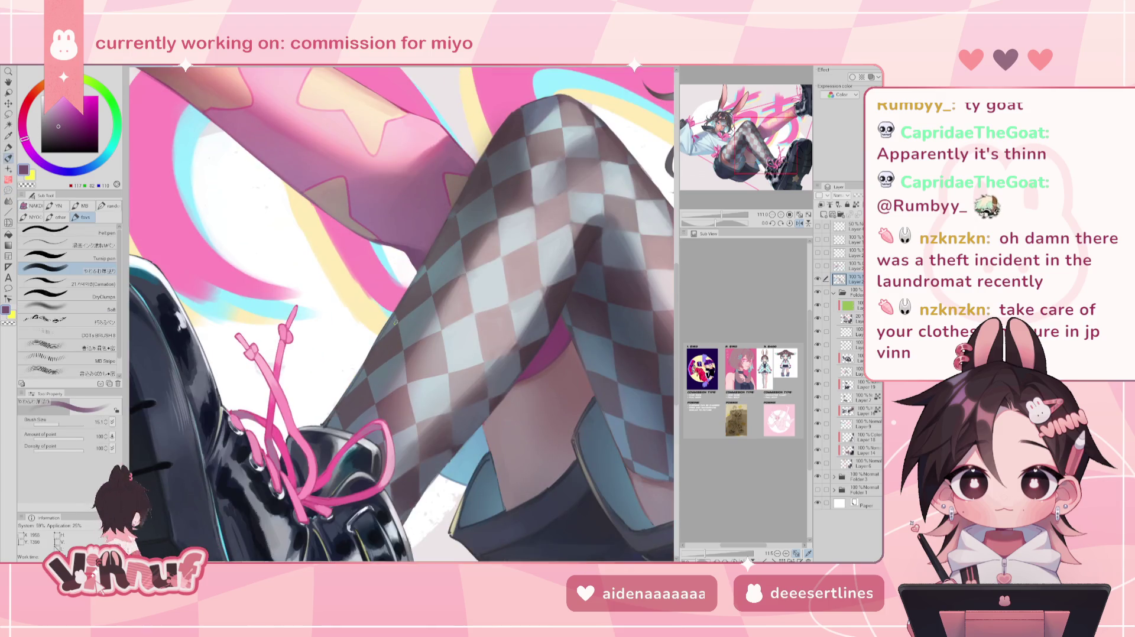
left_click(390, 327, "alt")
mouse_move(355, 355)
left_mouse_down()
mouse_move(400, 296)
mouse_move(402, 315)
left_mouse_up()
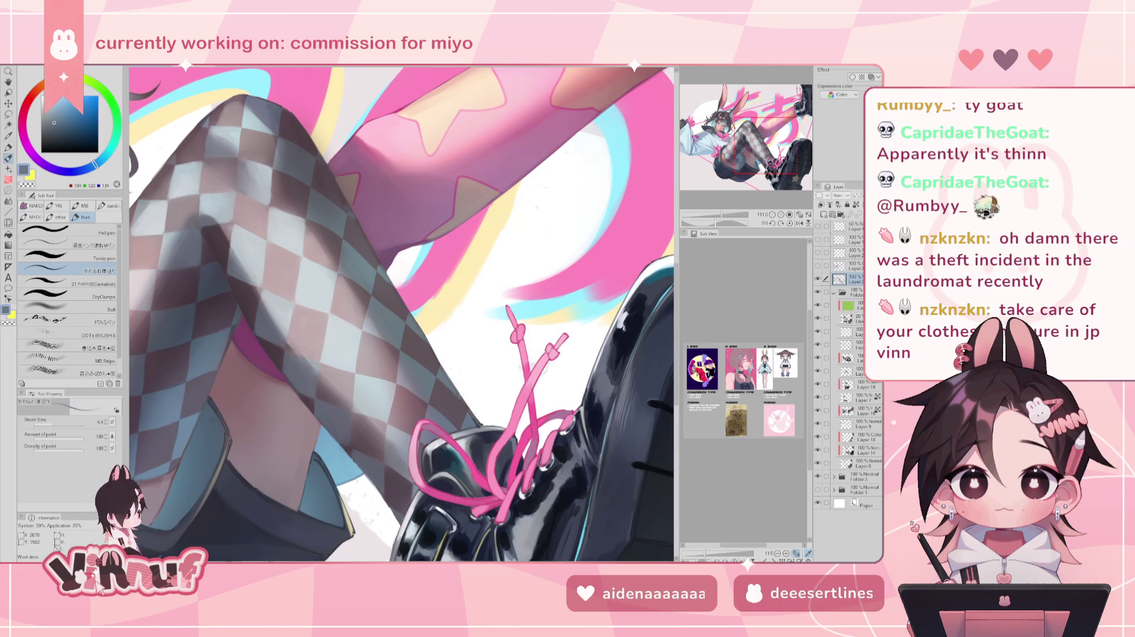
left_click(474, 421, "alt")
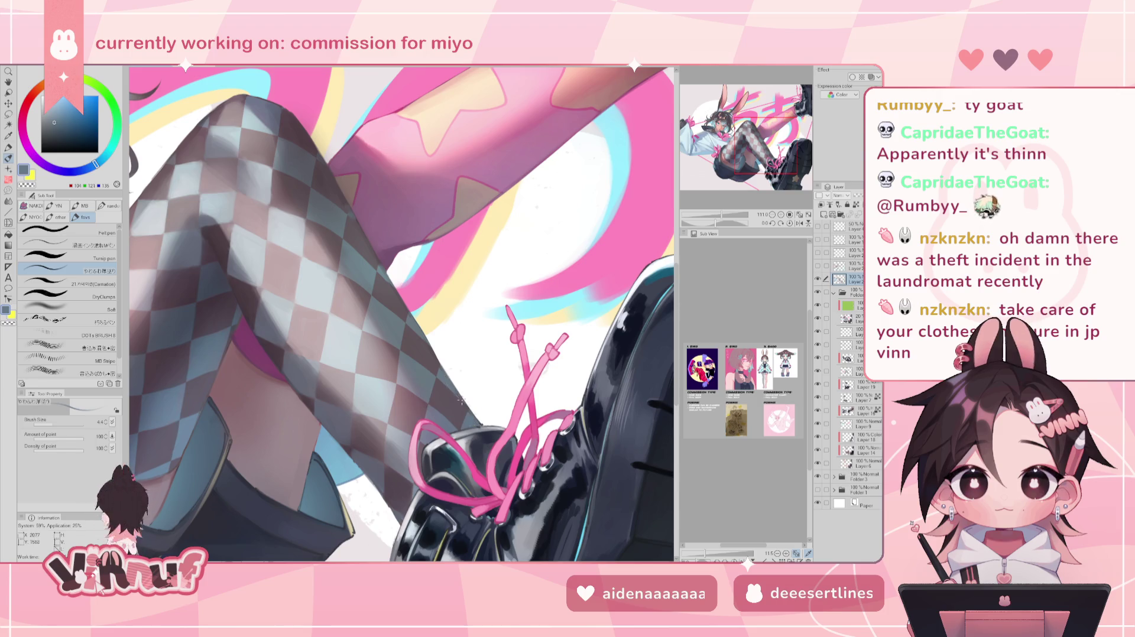
left_click(425, 335, "alt")
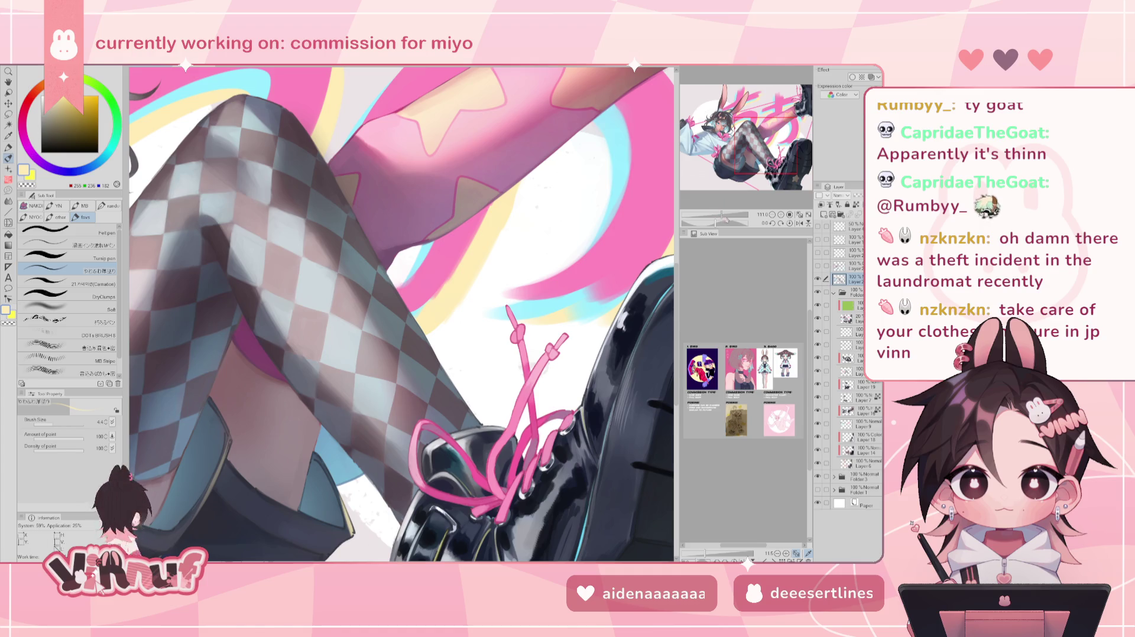
key("ctrl+minus")
key("ctrl+minus")
key("ctrl+plus")
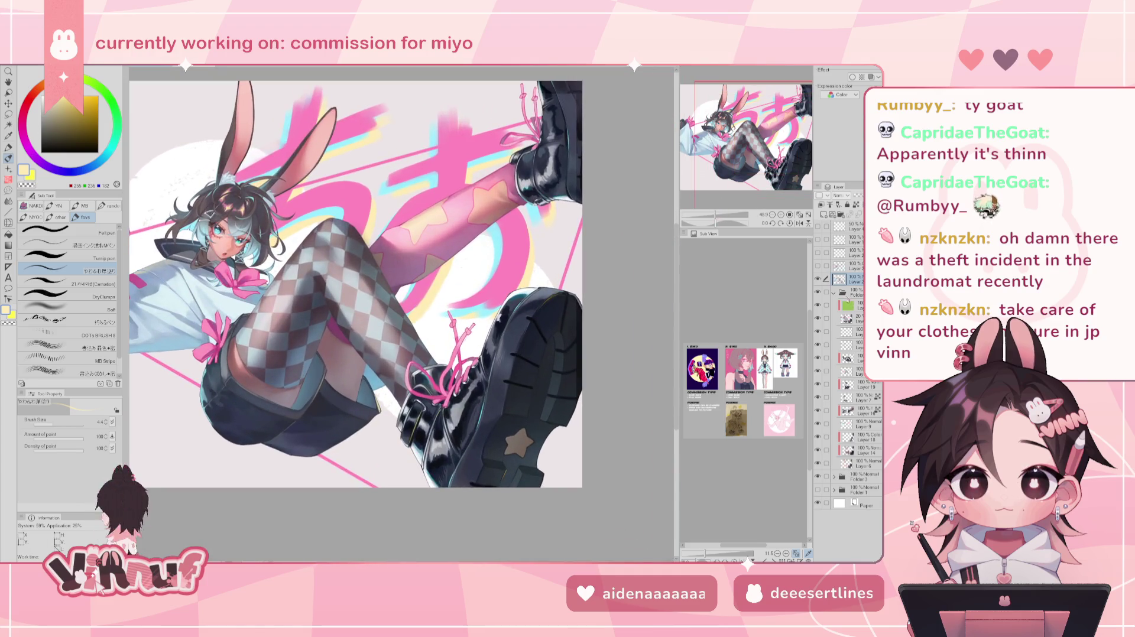
Ready the Liquify tool on the colour folder with a 127.7 brush size, viewing the full illustration.
left_click(851, 292)
left_click(8, 223)
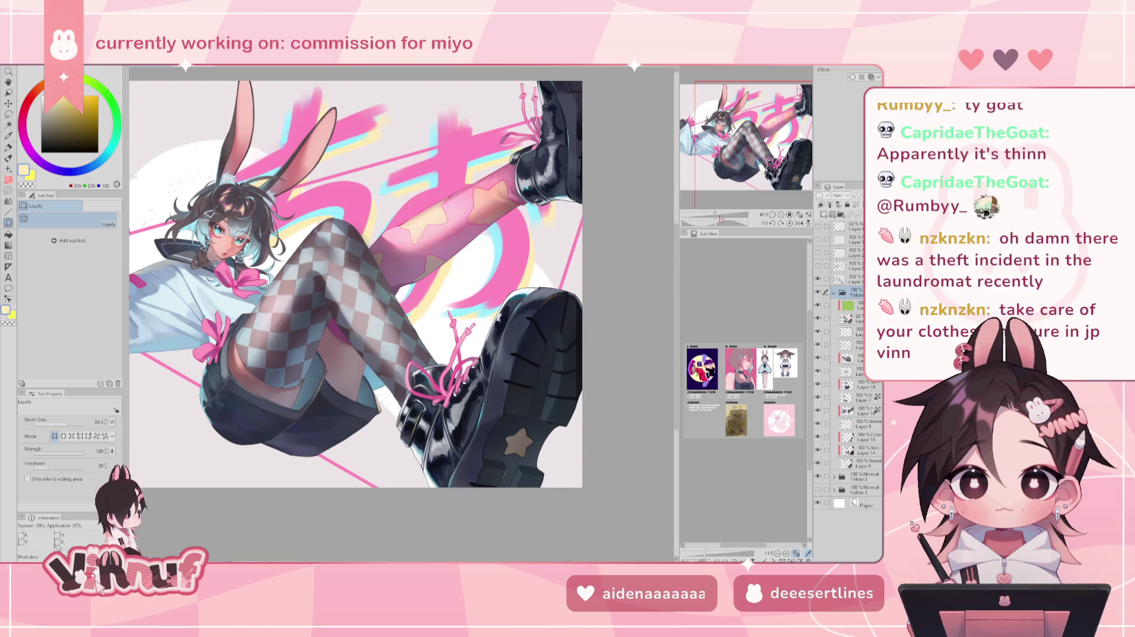
scroll(414, 320, "up", 3)
scroll(414, 319, "up", 3)
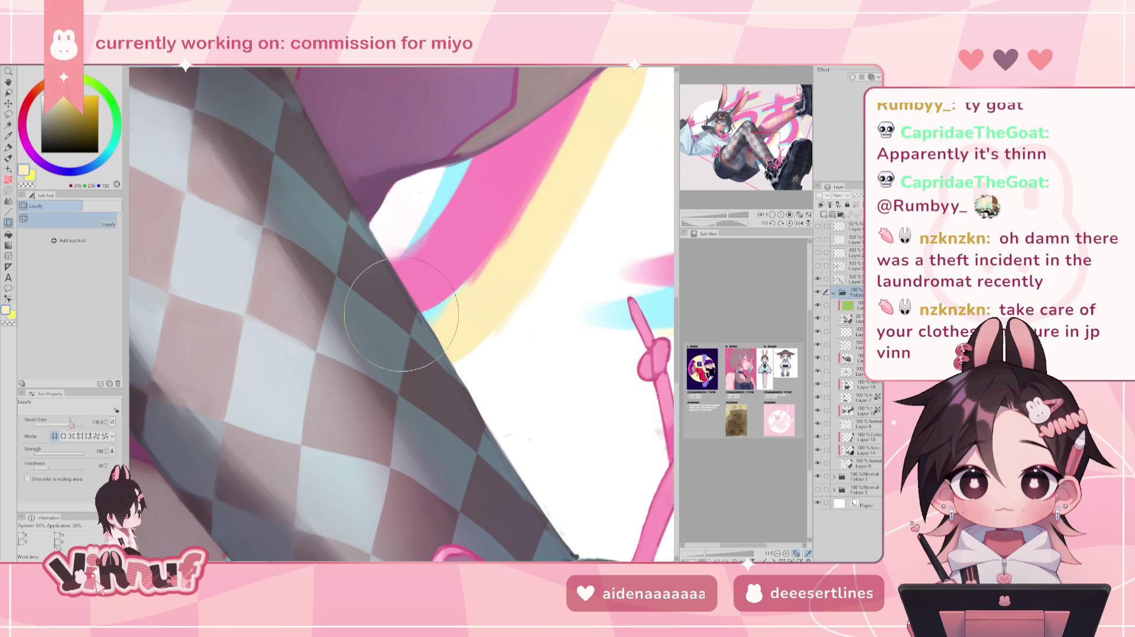
left_click_drag(70, 423, 74, 423)
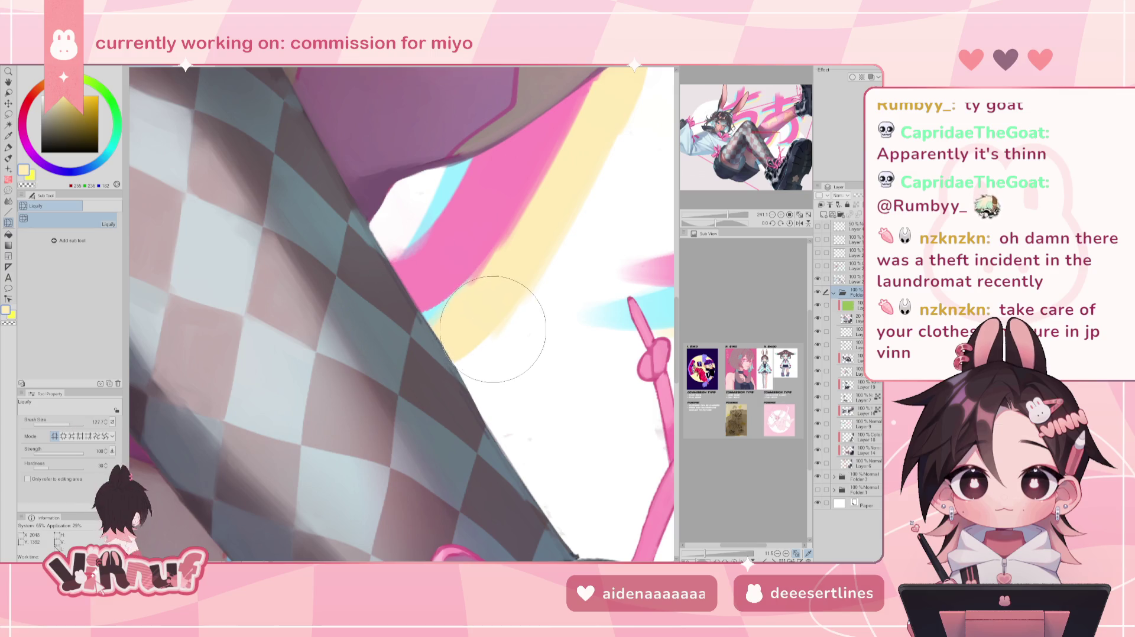
key("ctrl+minus")
key("ctrl+minus")
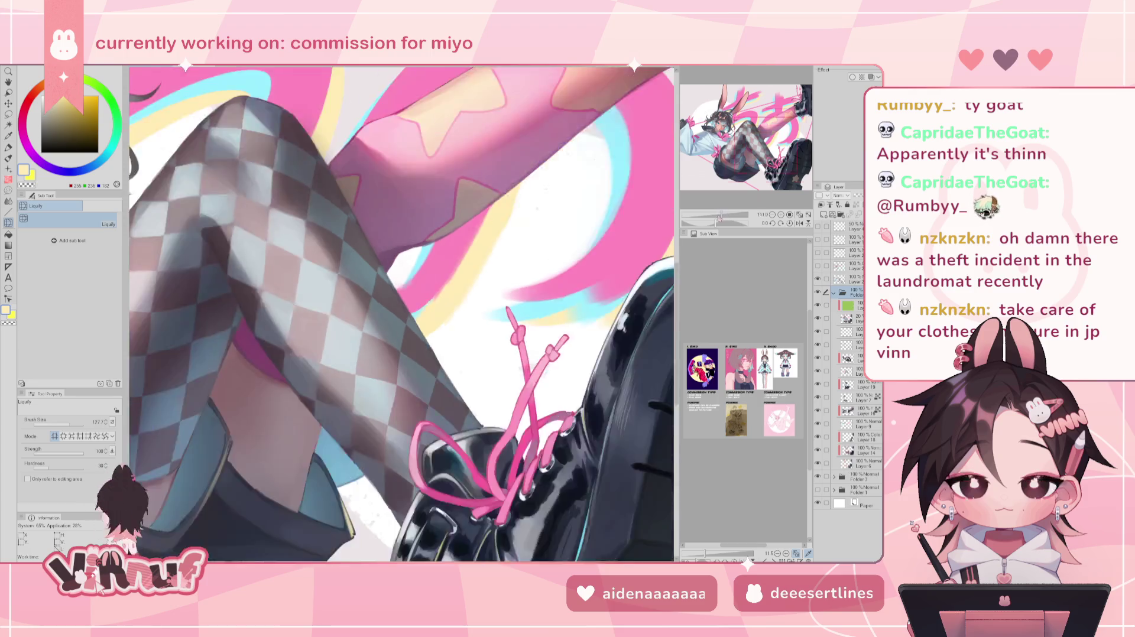
key("ctrl+minus")
key("ctrl+minus")
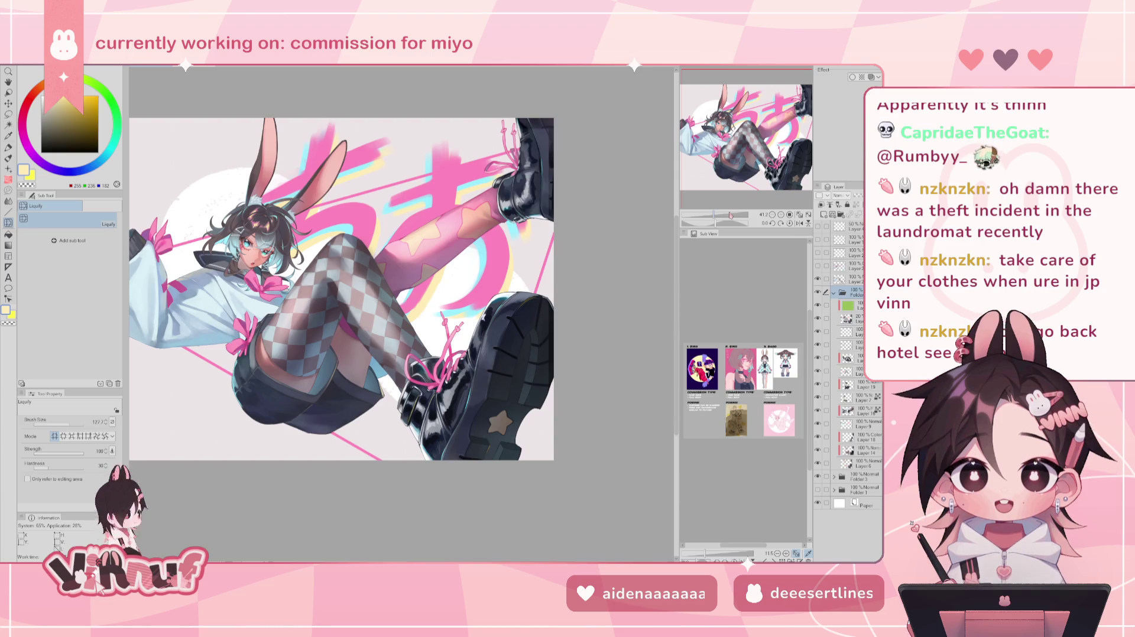
Toggle the colour layers off and on to compare against the sketch, then collapse the folder.
left_click(817, 293)
left_click(818, 293)
left_click(818, 279)
left_click(817, 279)
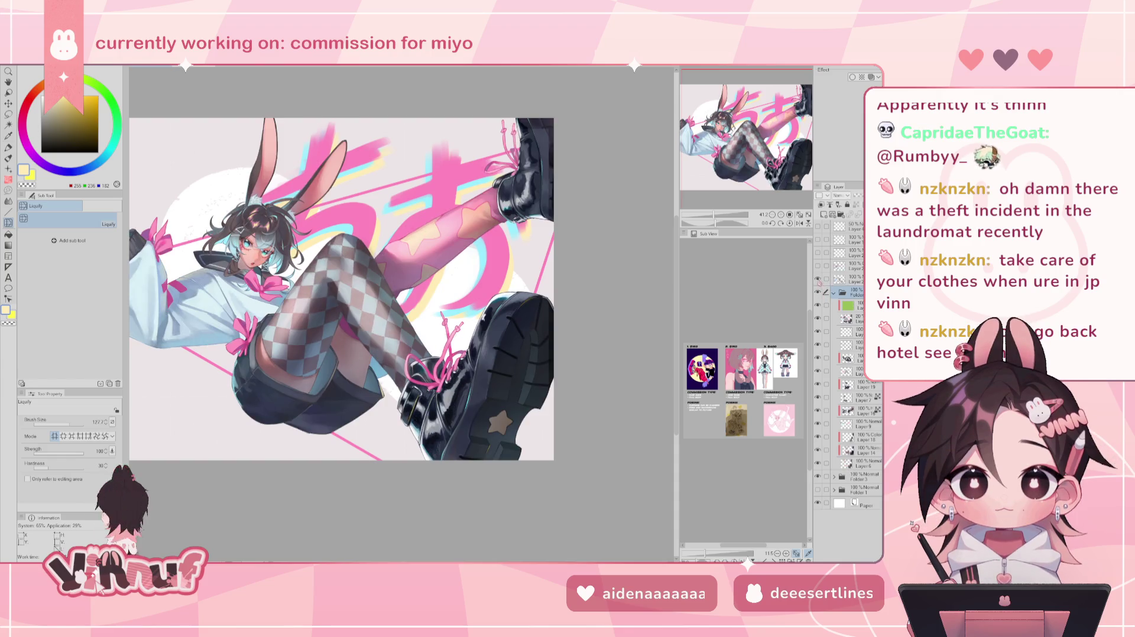
left_click(818, 292)
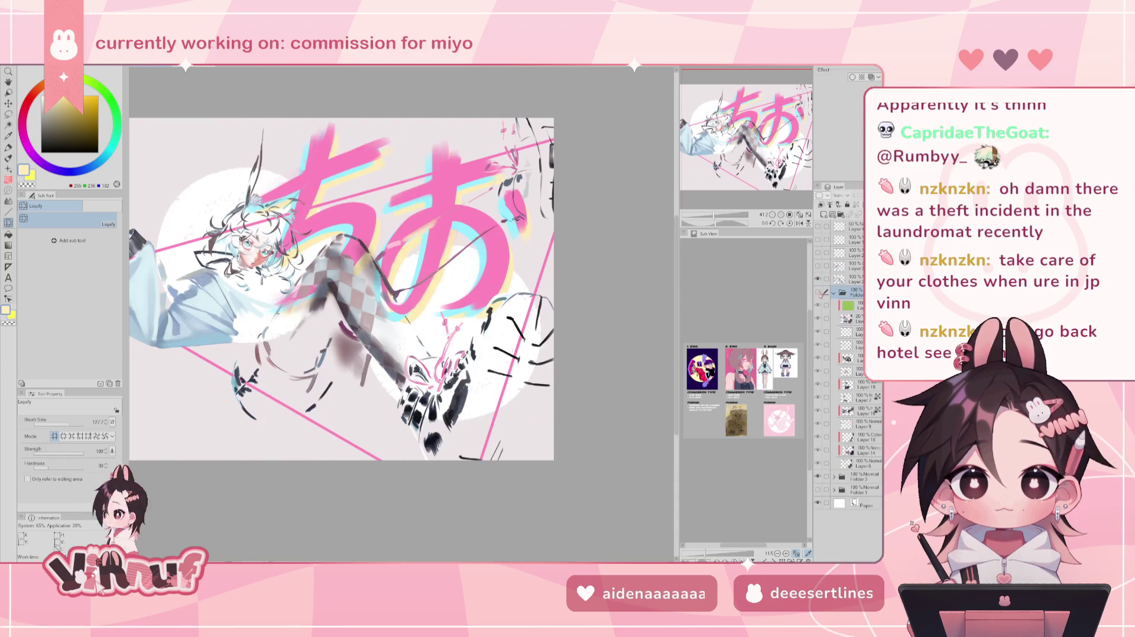
left_click(818, 293)
left_click(818, 305)
left_click(818, 306)
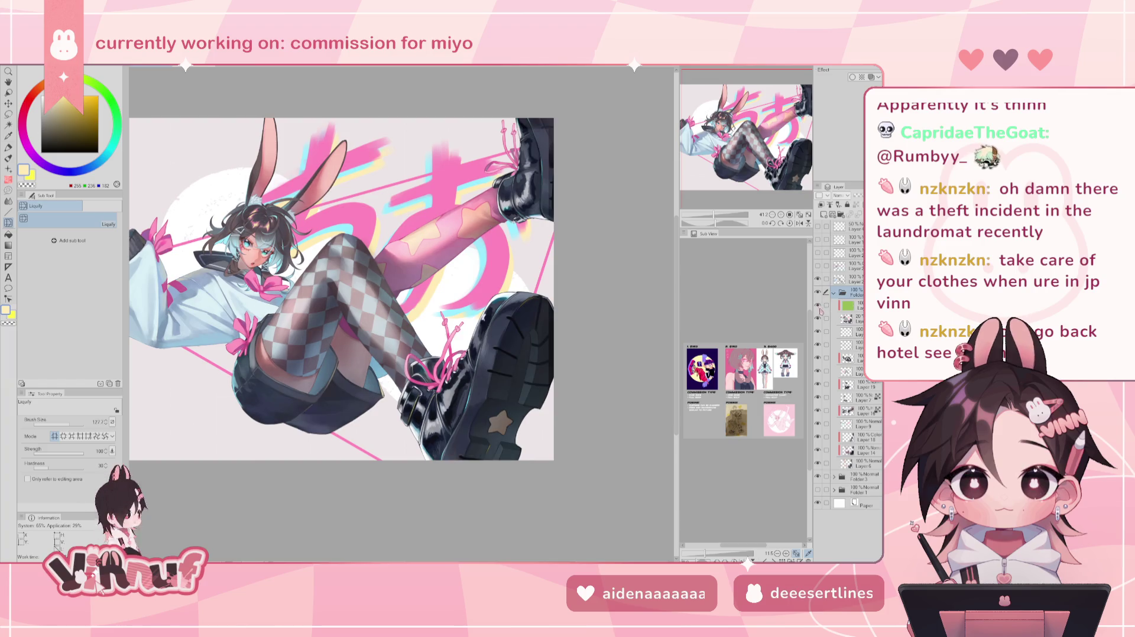
left_click(818, 293)
left_click(817, 292)
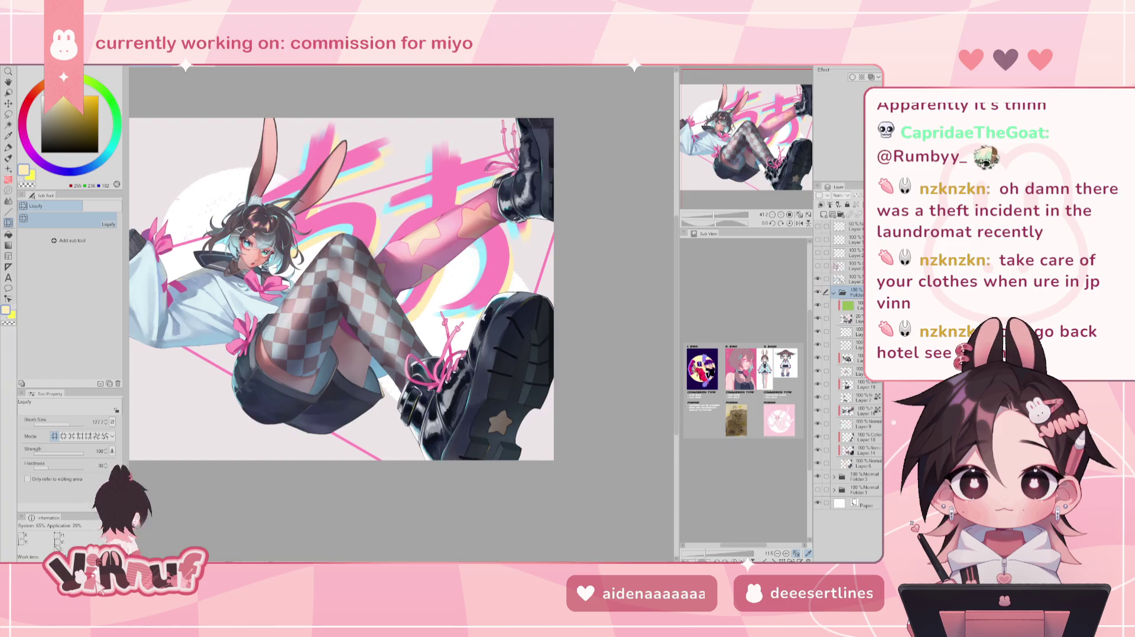
left_click(834, 293)
Compare a layer on and off, check the mirrored view, and toggle the sleeve and leg shading layer.
left_click(818, 280)
left_click(819, 280)
left_click(819, 280)
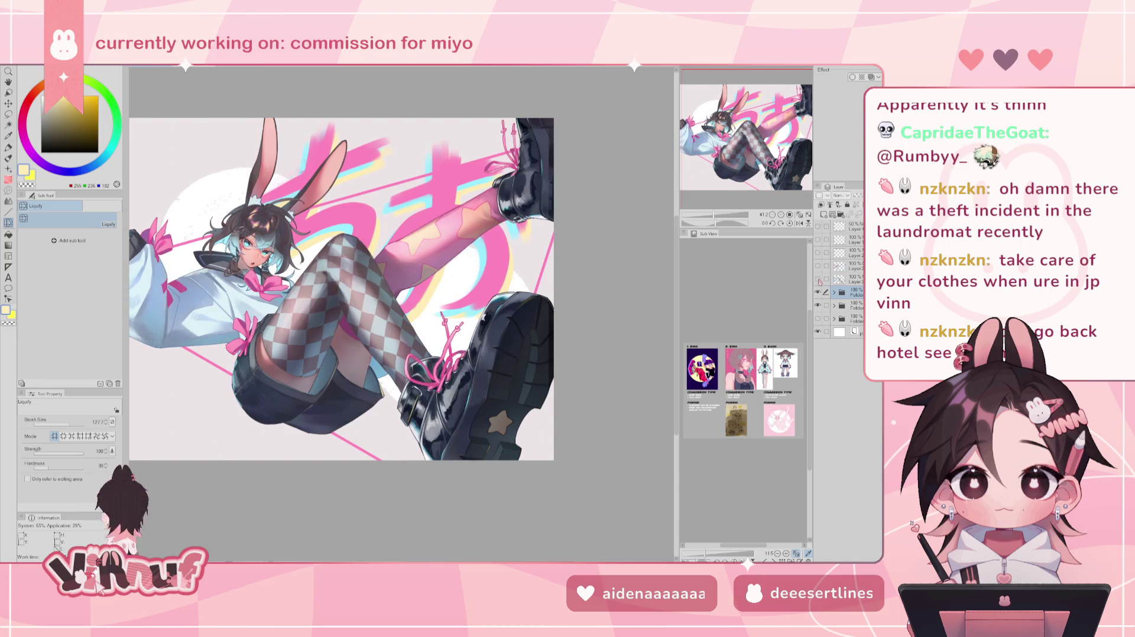
left_click(819, 280)
key("h")
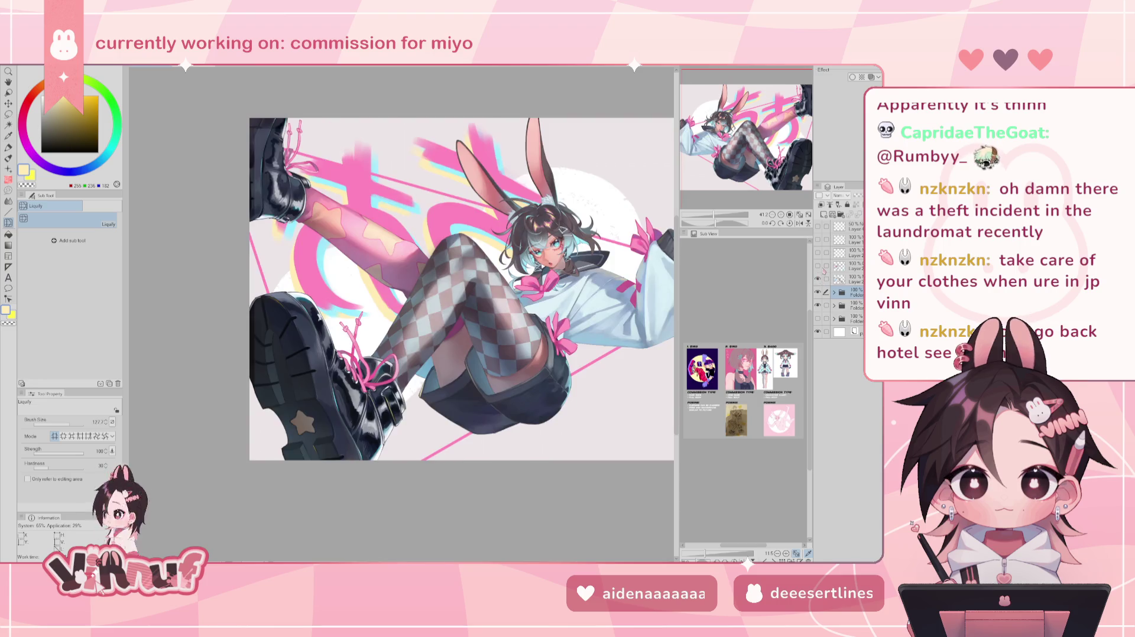
key("h")
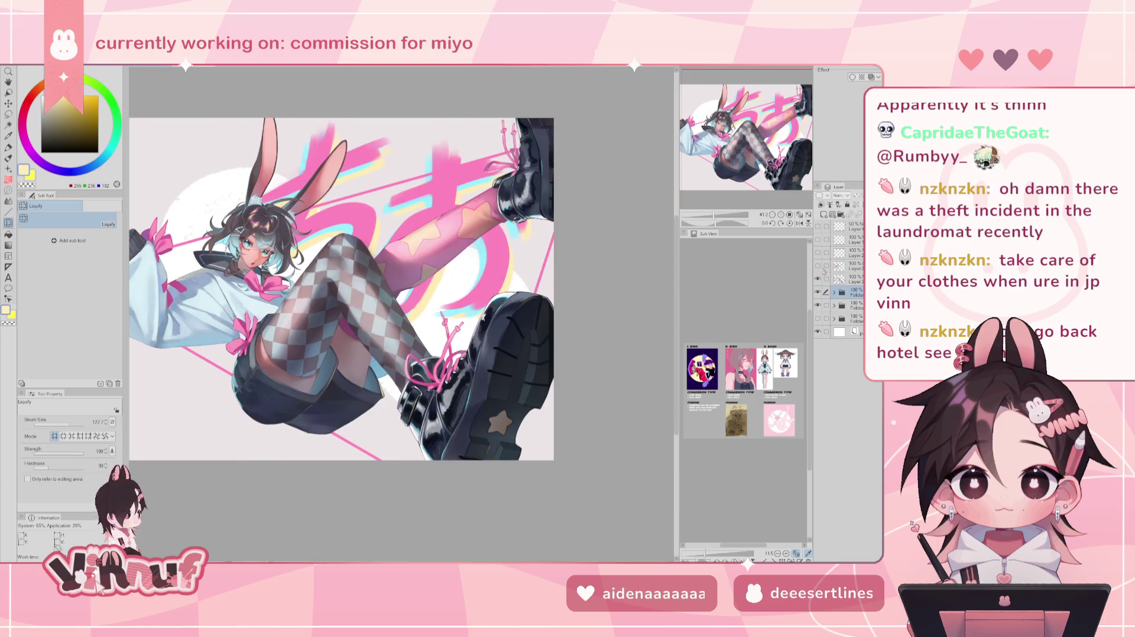
left_click(840, 279)
left_click(818, 280)
left_click(819, 281)
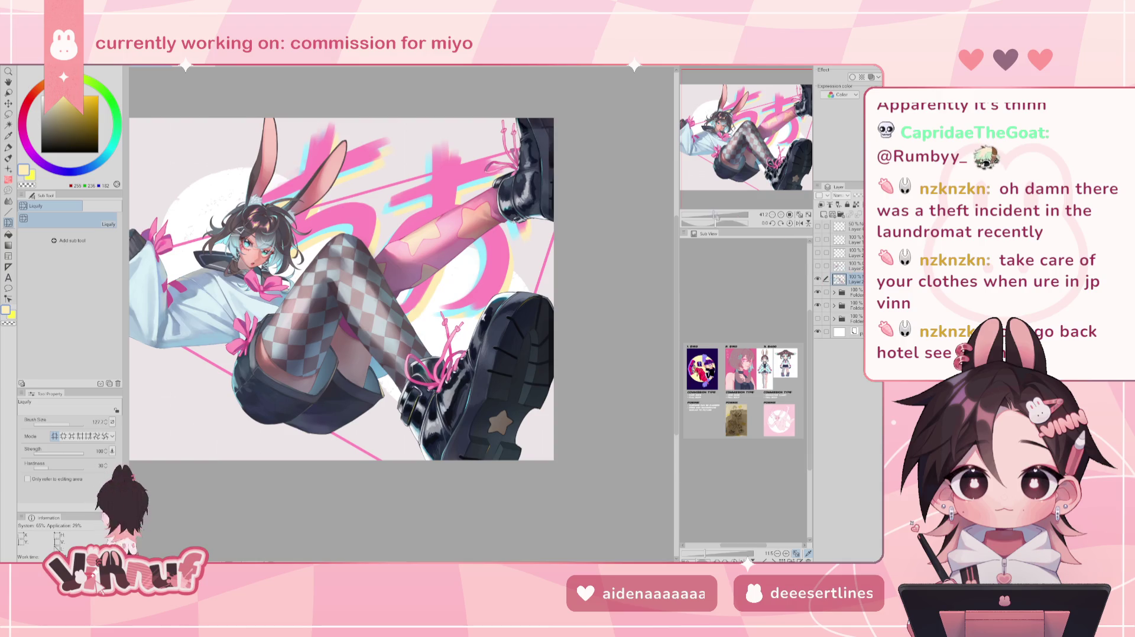
scroll(341, 290, "up", 5)
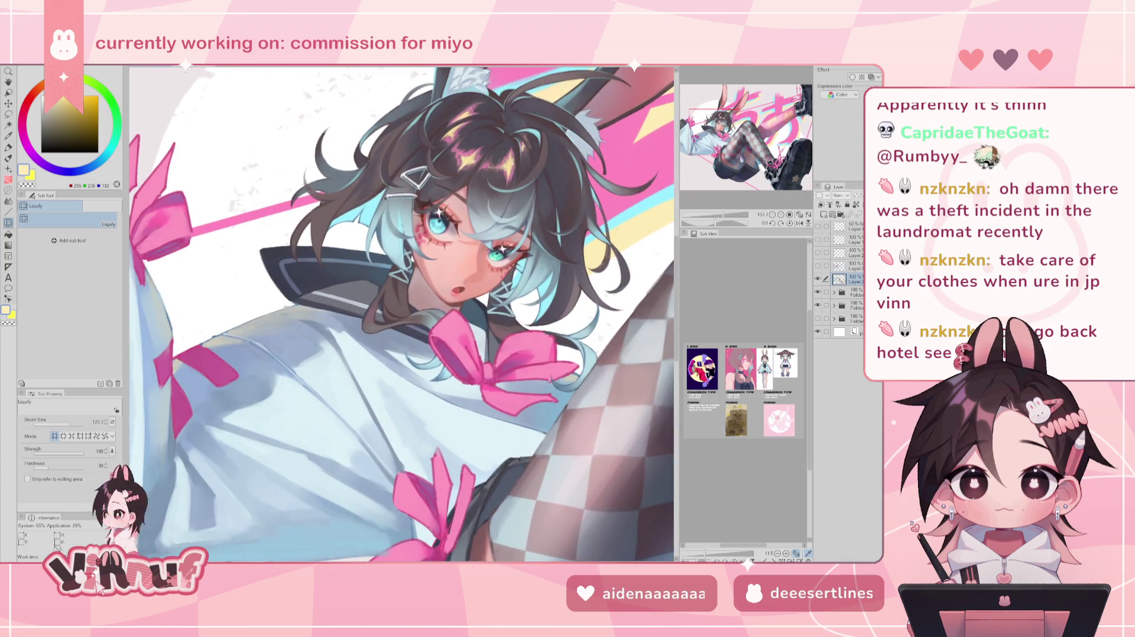
Switch to a size-14 brush in the bow's pink and darken the bow's left edge.
scroll(483, 356, "up", 2)
scroll(483, 356, "up", 2)
scroll(483, 356, "up", 2)
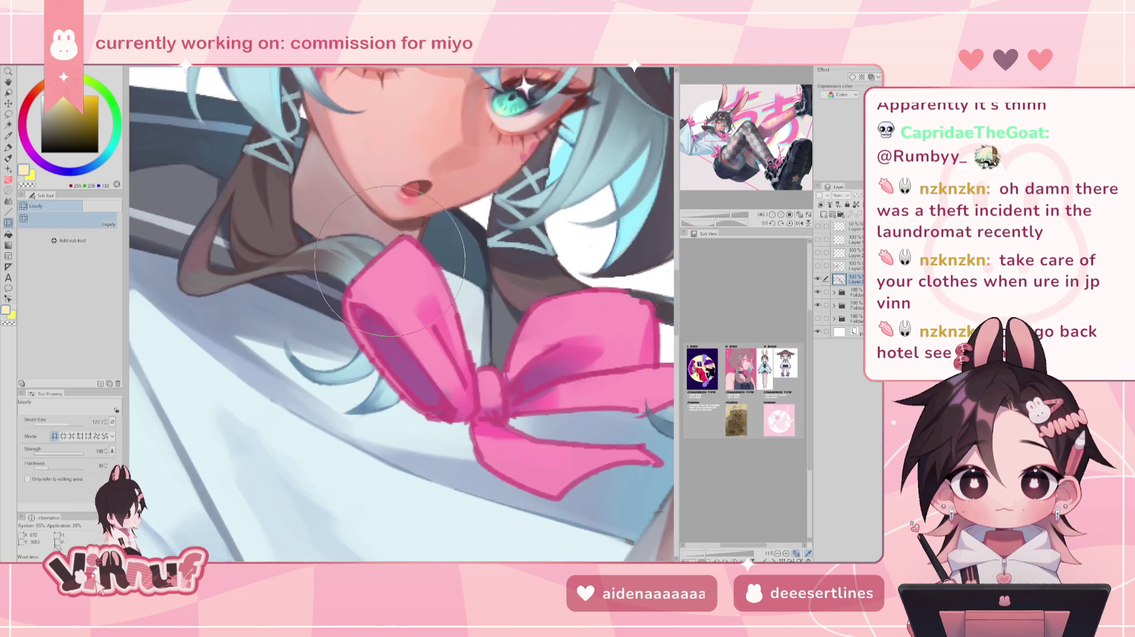
key("b")
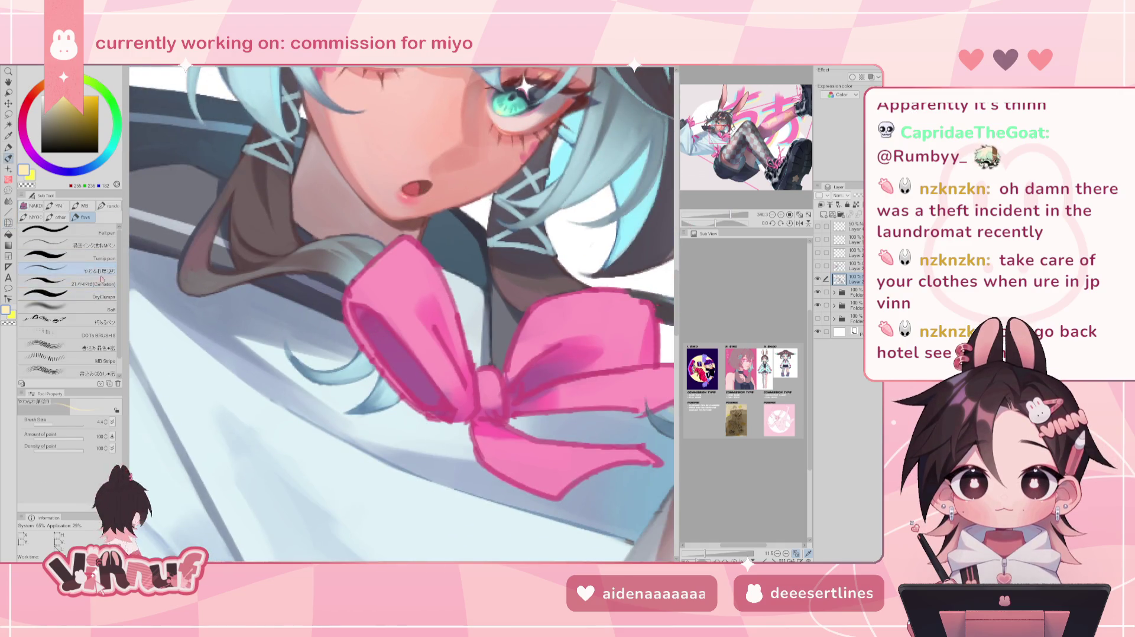
left_click_drag(54, 424, 57, 424)
left_click(390, 278, "alt")
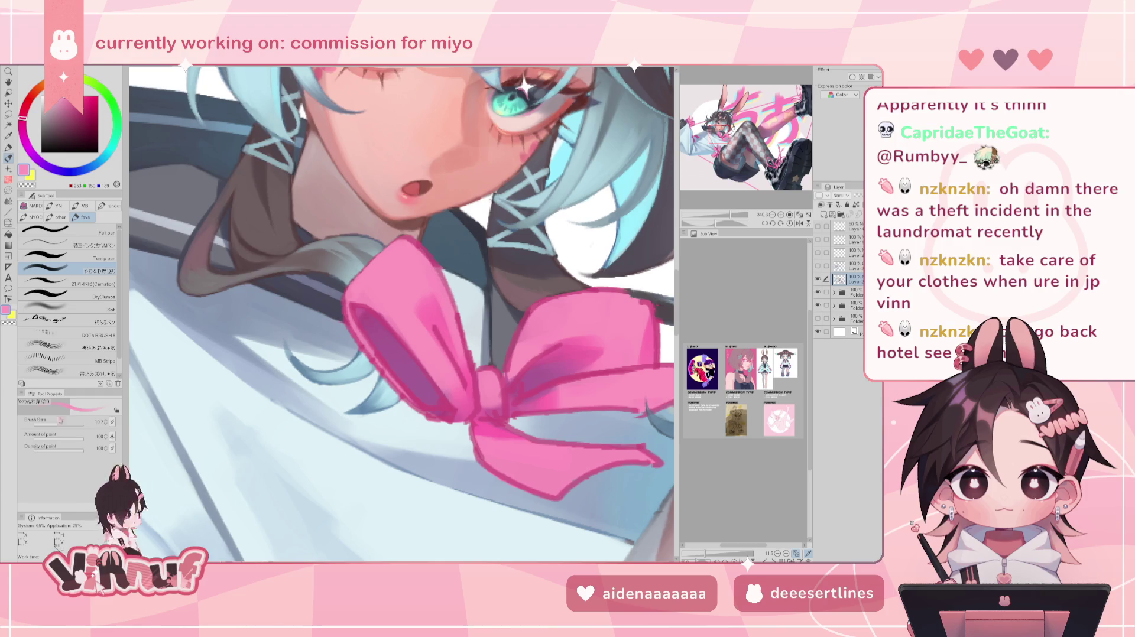
left_click_drag(347, 324, 348, 294)
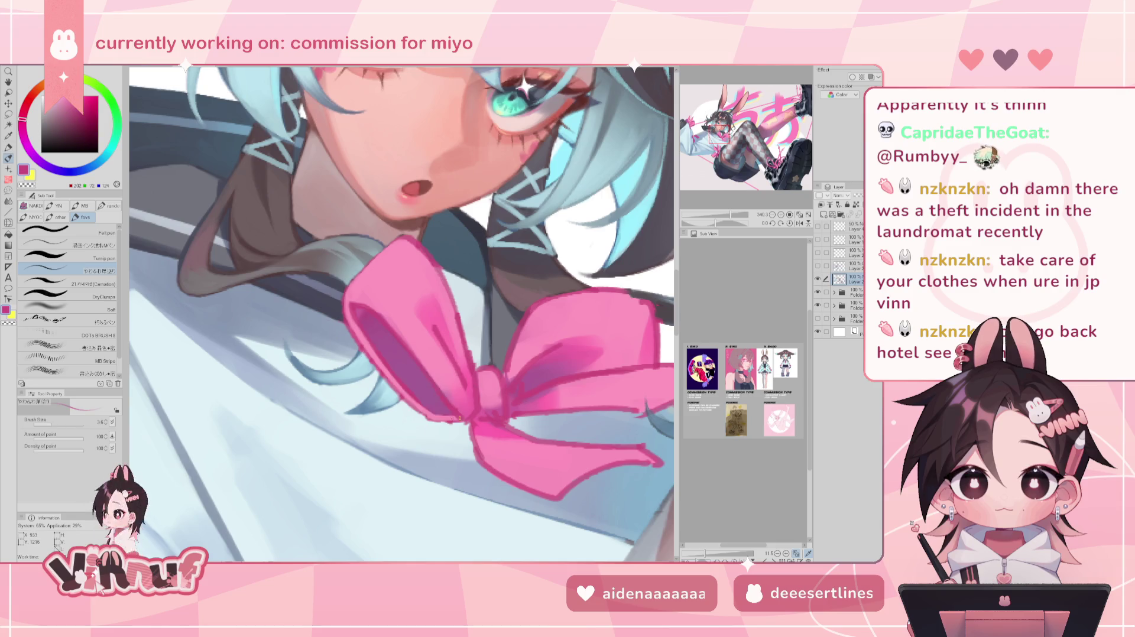
Set the brush to 11.5, sample bow pinks, and shade the bow's upper loop darker.
left_click(402, 315, "alt")
left_click_drag(50, 425, 59, 426)
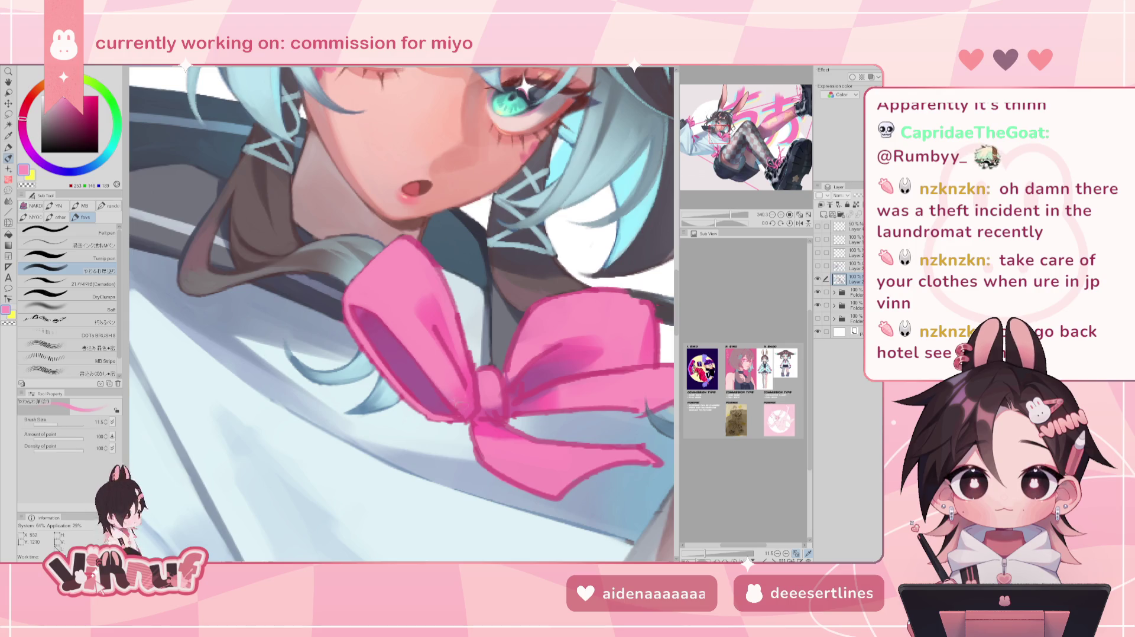
left_click(457, 392, "alt")
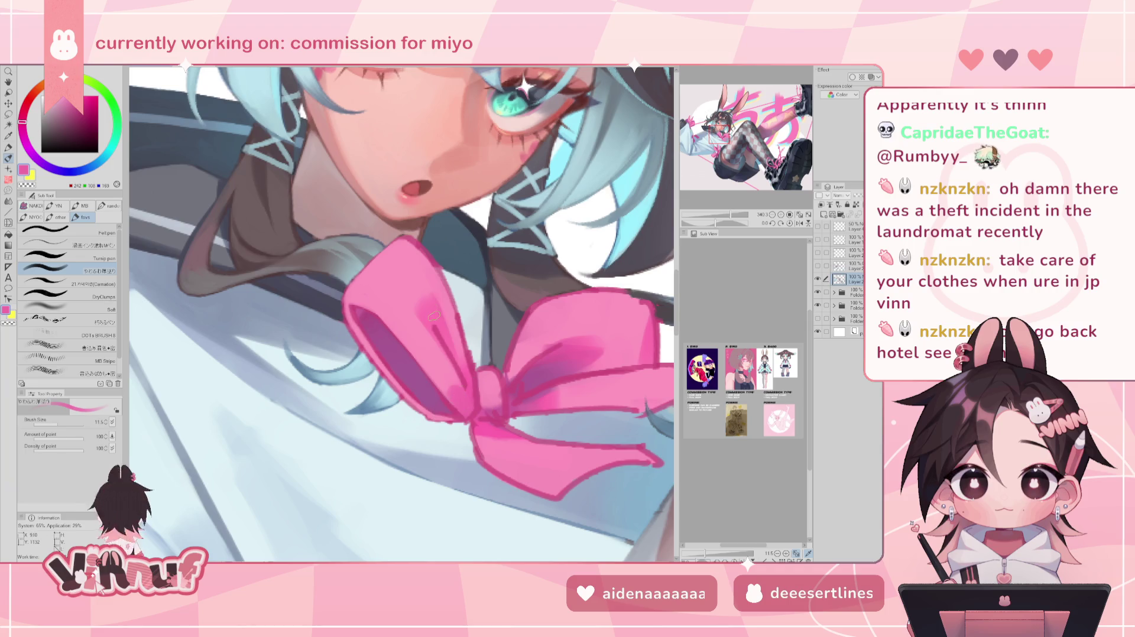
left_click(427, 320, "alt")
left_click(445, 342, "alt")
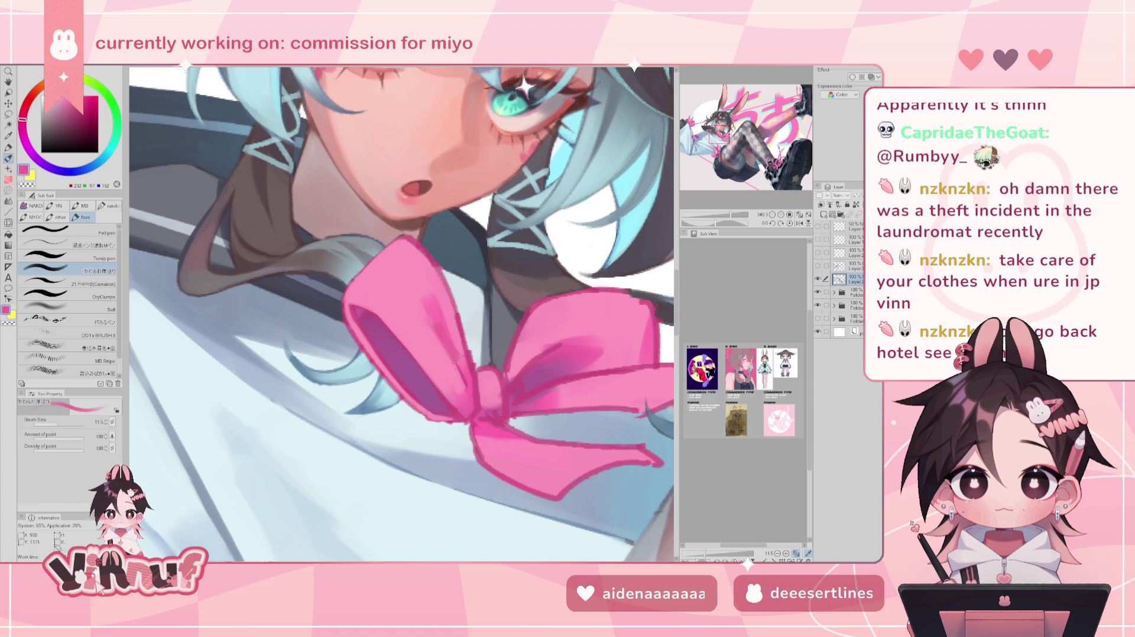
left_click(455, 337, "alt")
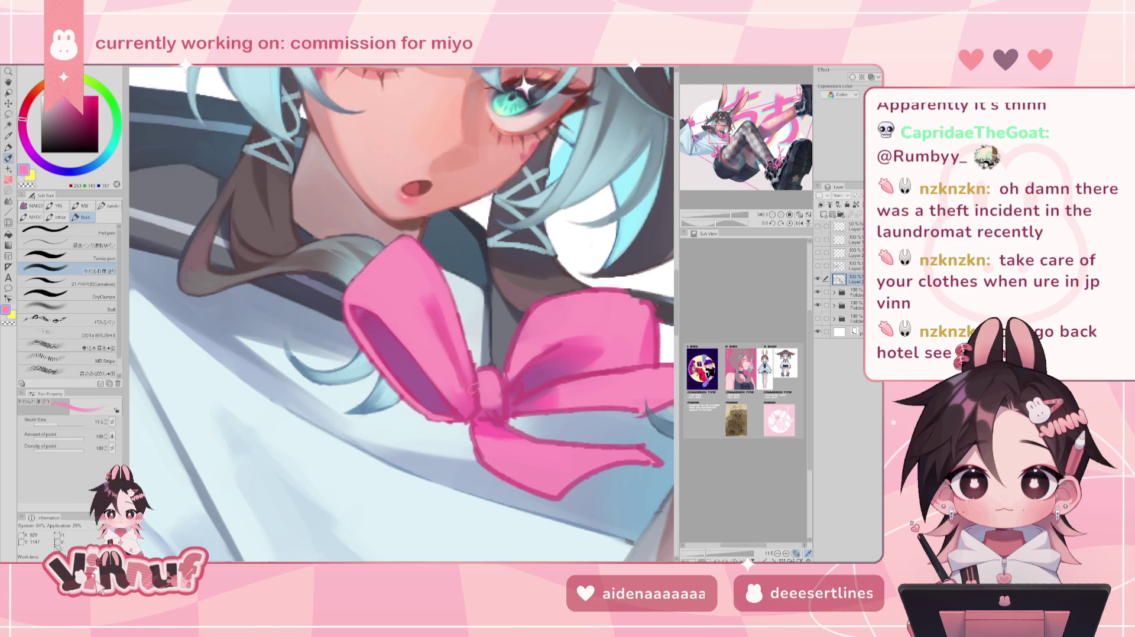
left_click(474, 355, "alt")
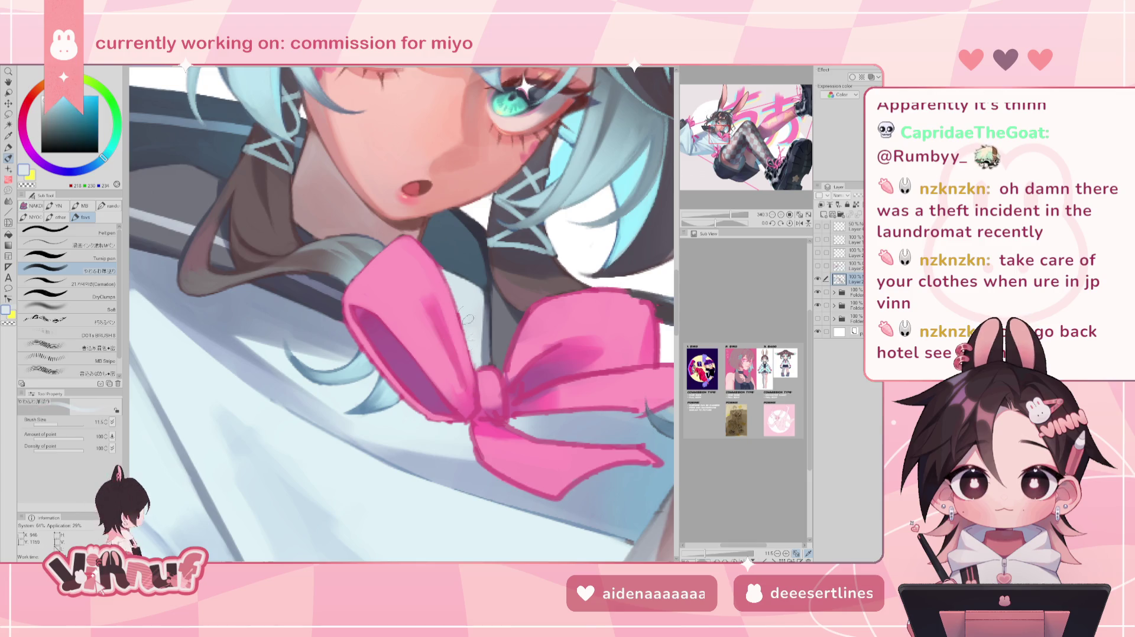
left_click(417, 290, "alt")
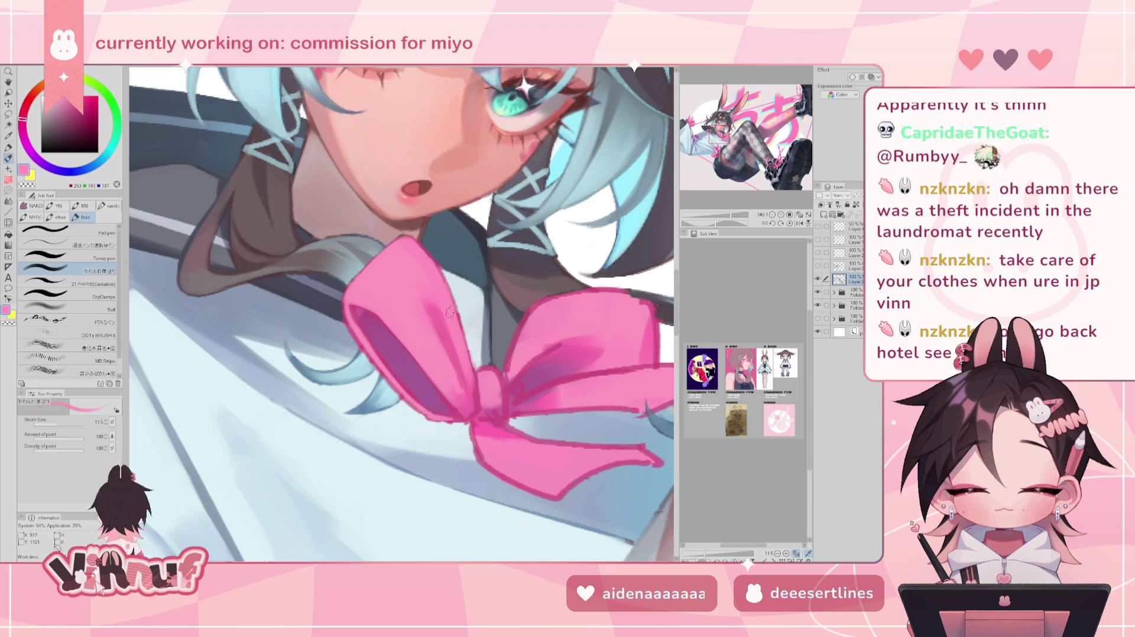
left_click(451, 342, "alt")
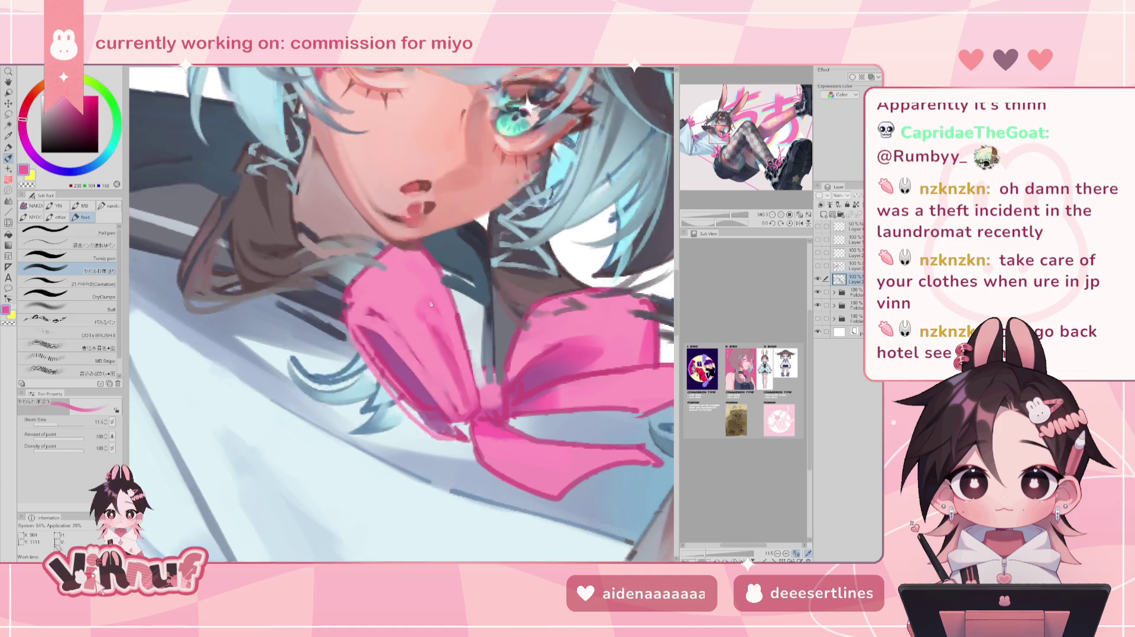
left_click_drag(425, 287, 447, 339)
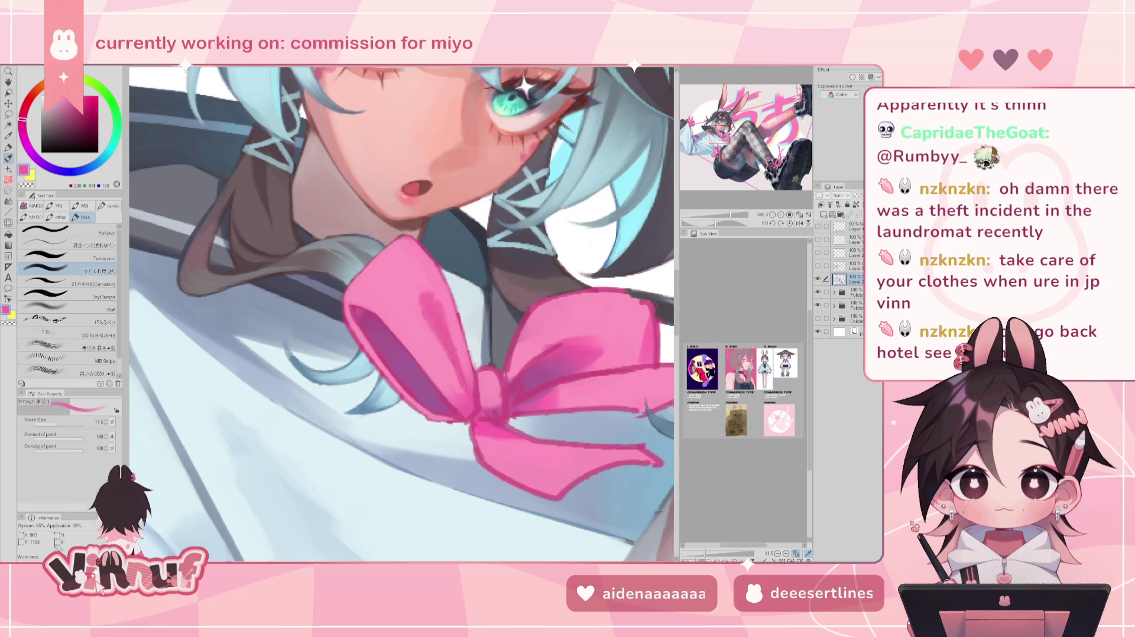
Add darker pink shading to the ribbon loop, then mirror the canvas to check it.
left_click(457, 324, "alt")
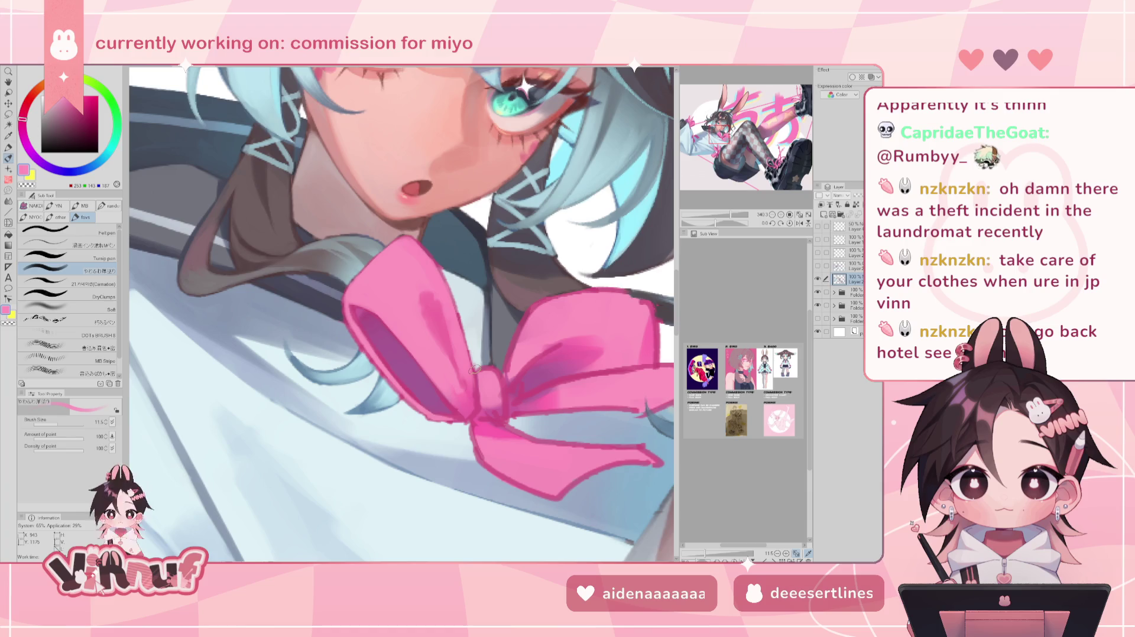
left_click(465, 385, "alt")
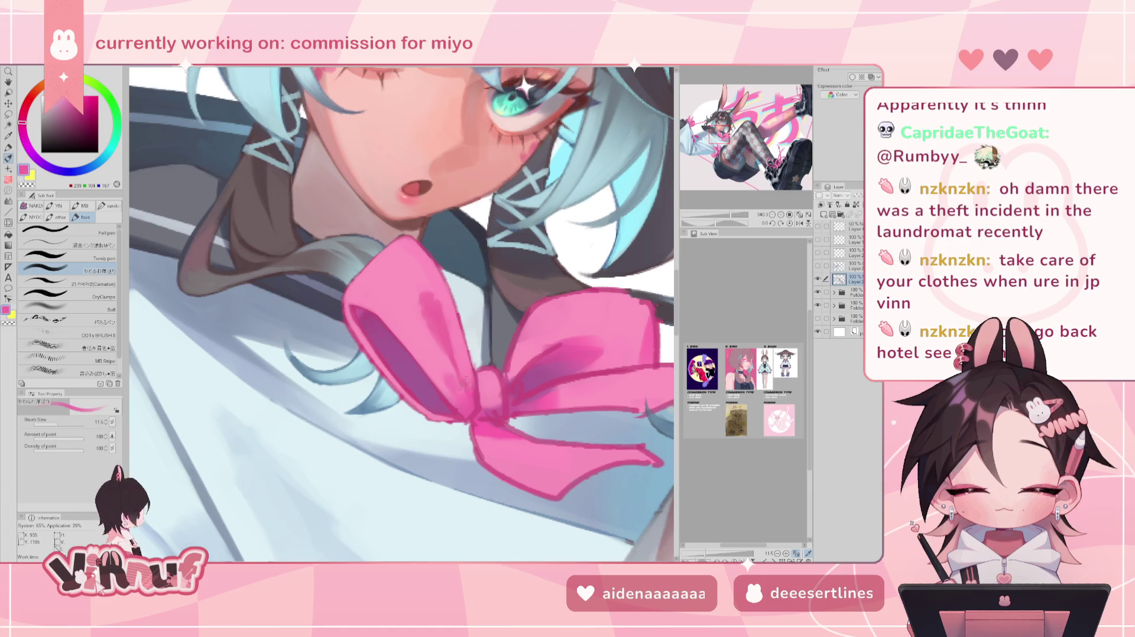
left_click(431, 349, "alt")
left_click(453, 402, "alt")
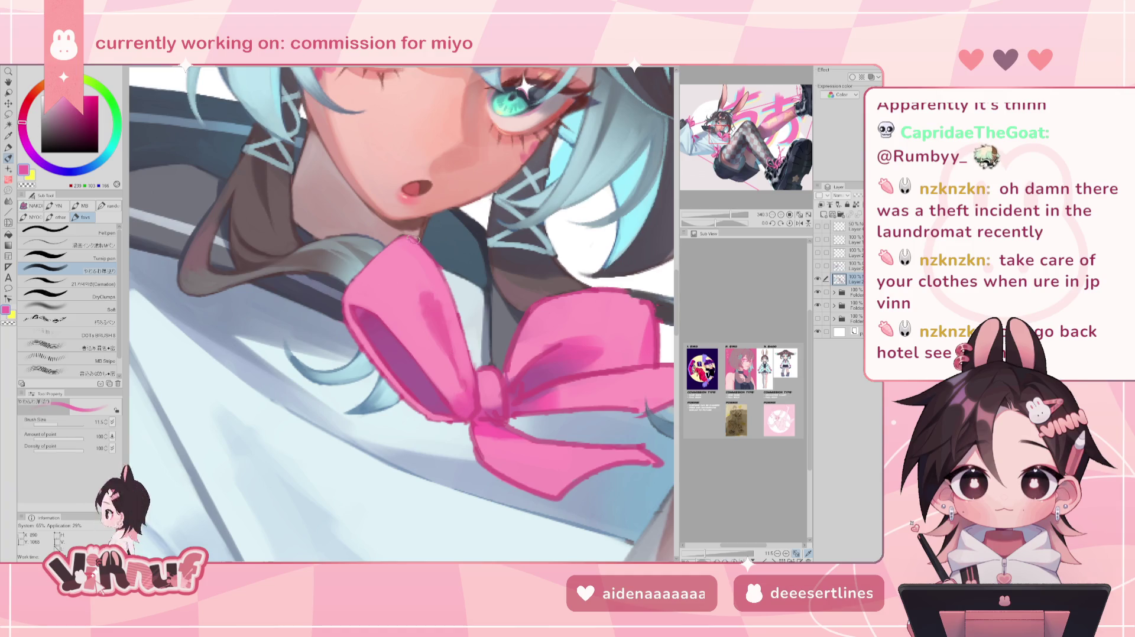
mouse_move(384, 284)
left_mouse_down()
mouse_move(379, 308)
mouse_move(393, 292)
left_mouse_up()
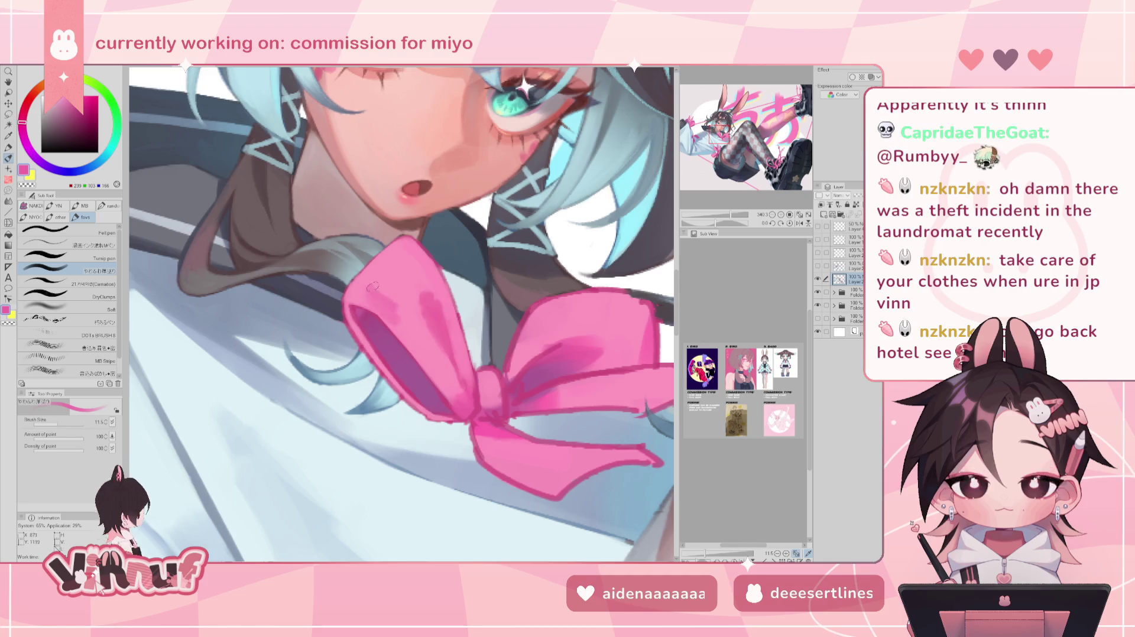
key("h")
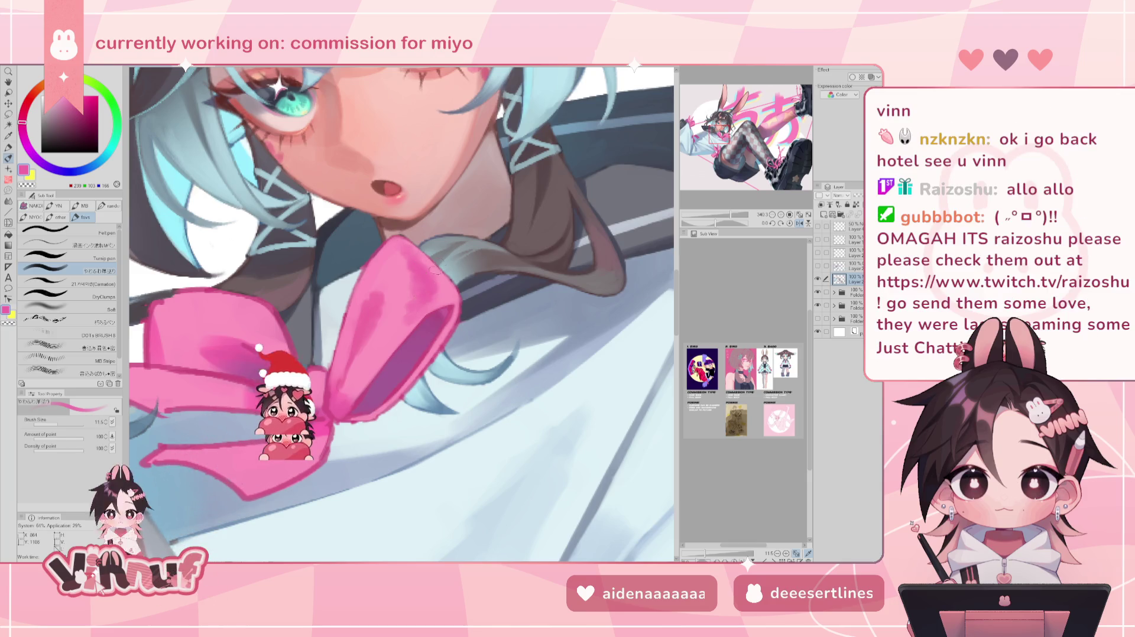
key("h")
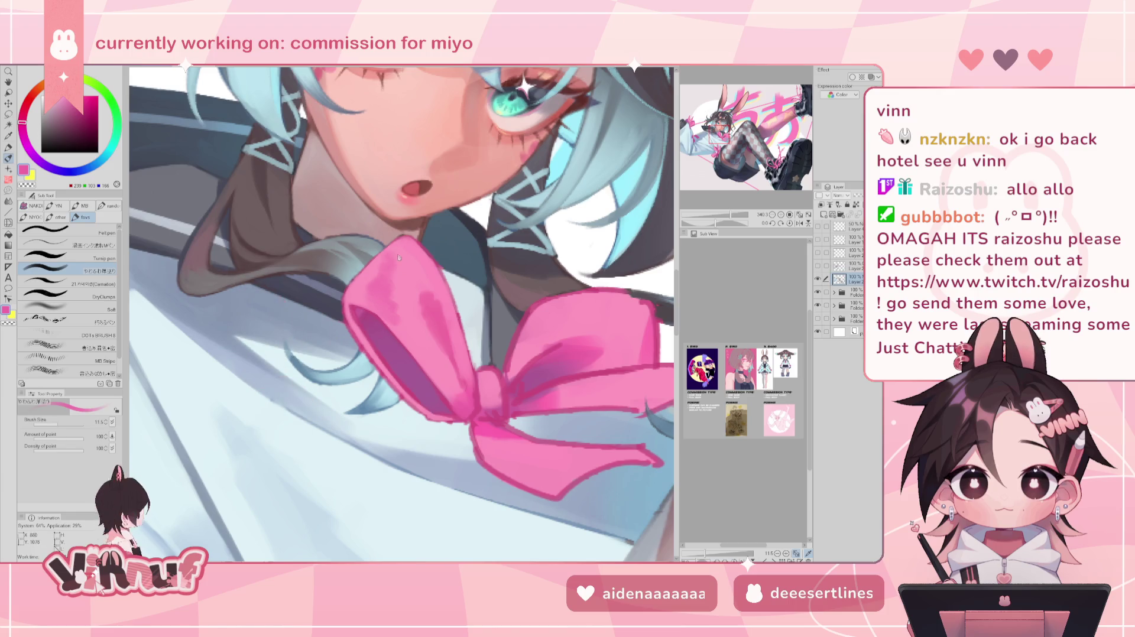
Shade the bow's upper-left loop darker, then lay lighter pink over it.
left_click_drag(400, 253, 366, 294)
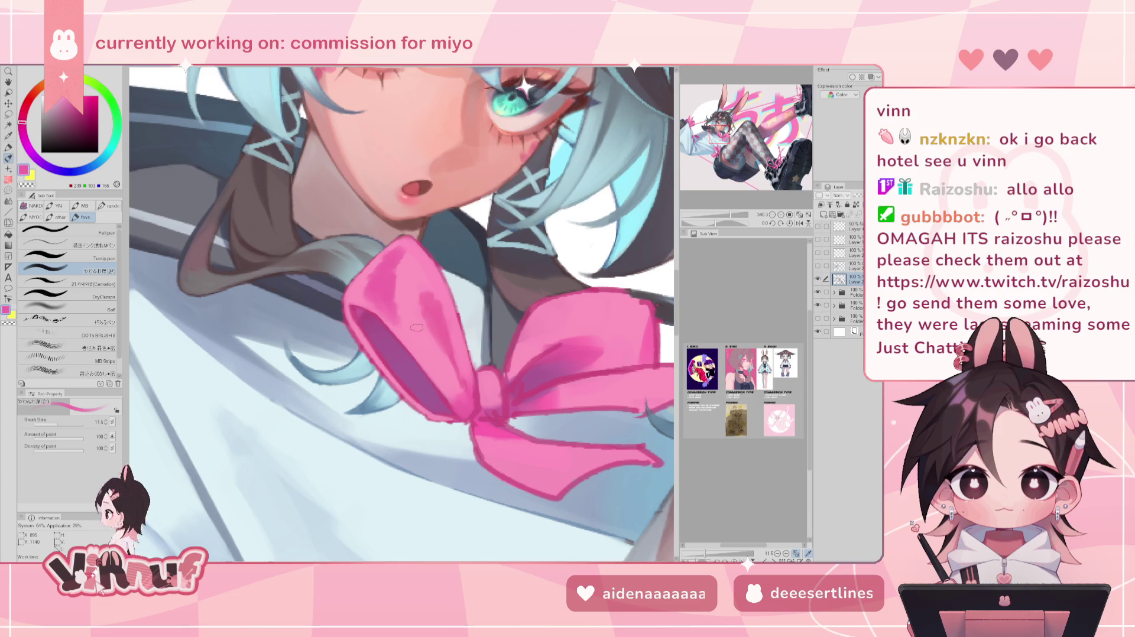
scroll(402, 314, "down", 5)
scroll(402, 313, "up", 5)
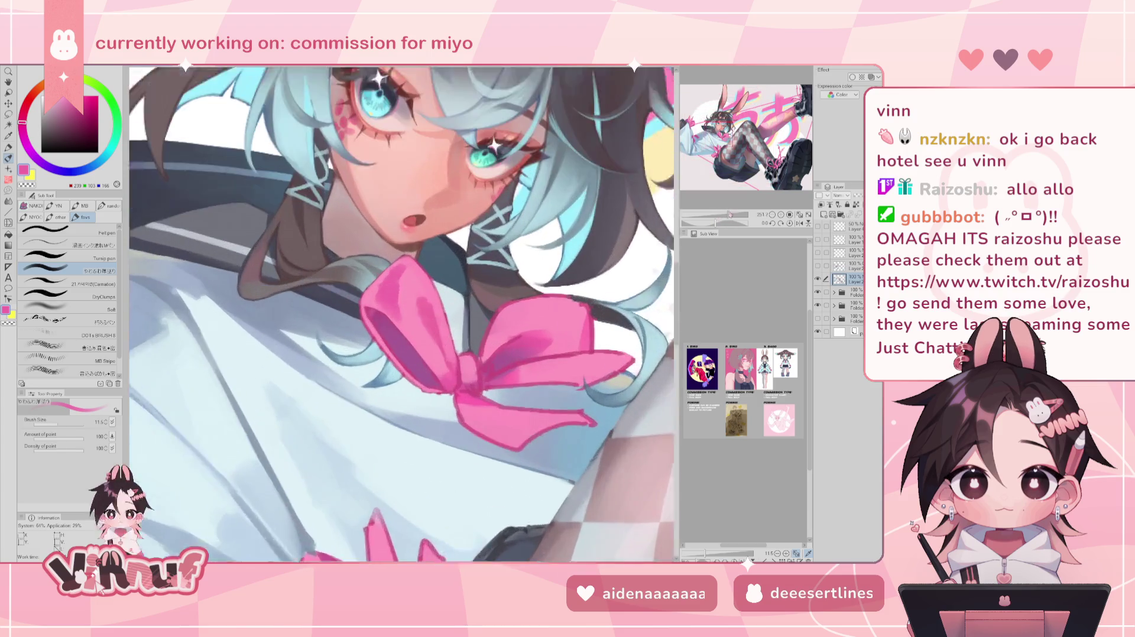
left_click_drag(397, 263, 388, 317)
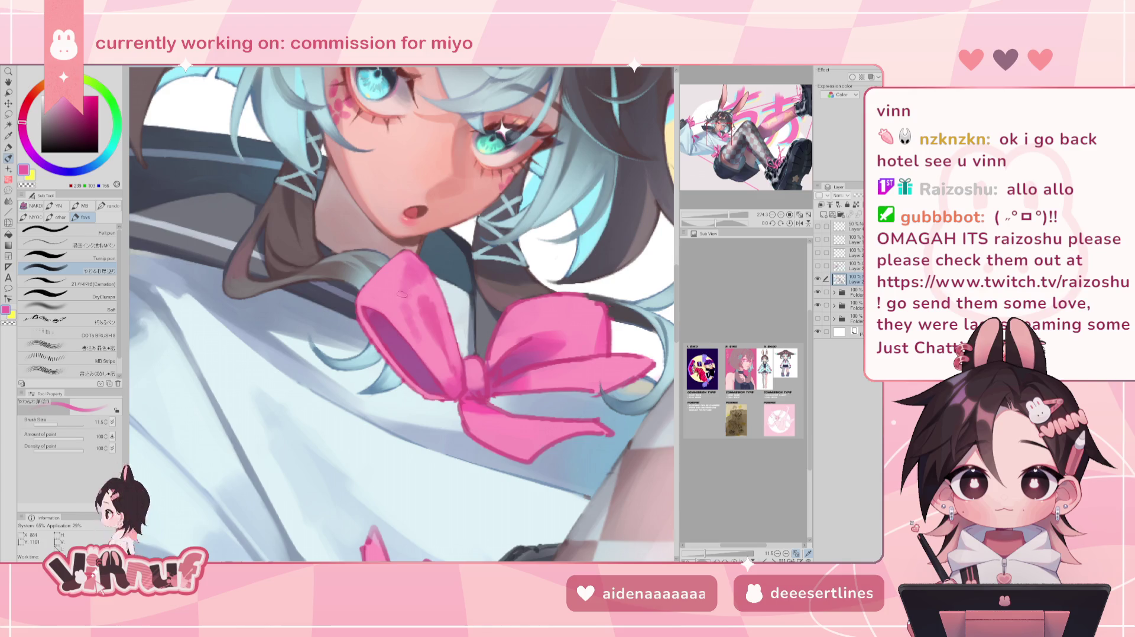
left_click(396, 304, "alt")
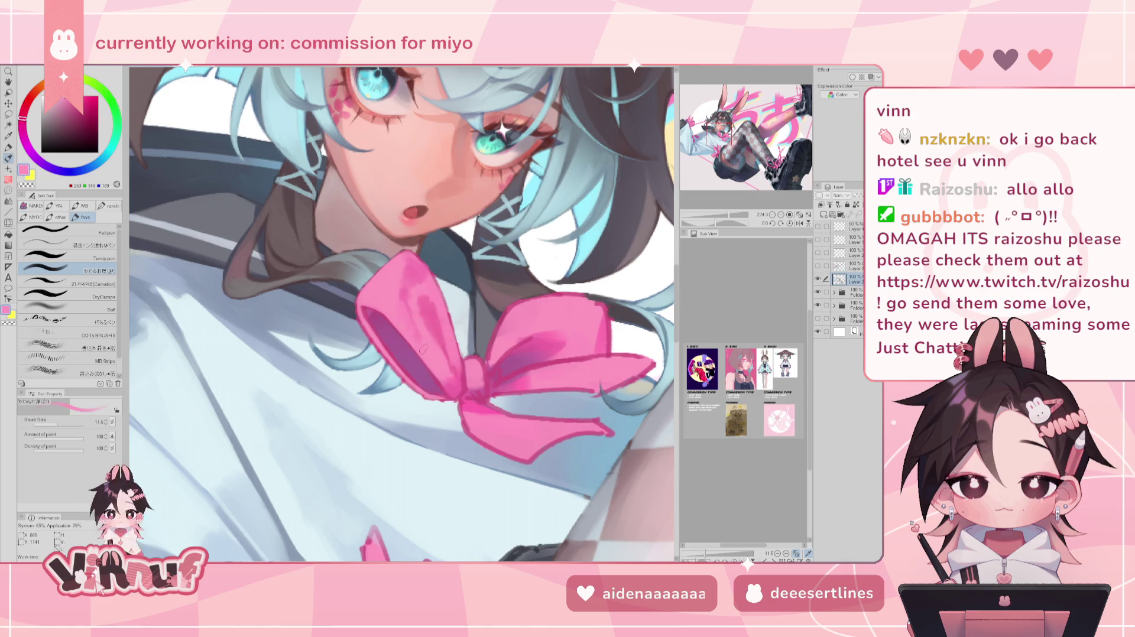
key("ctrl+minus")
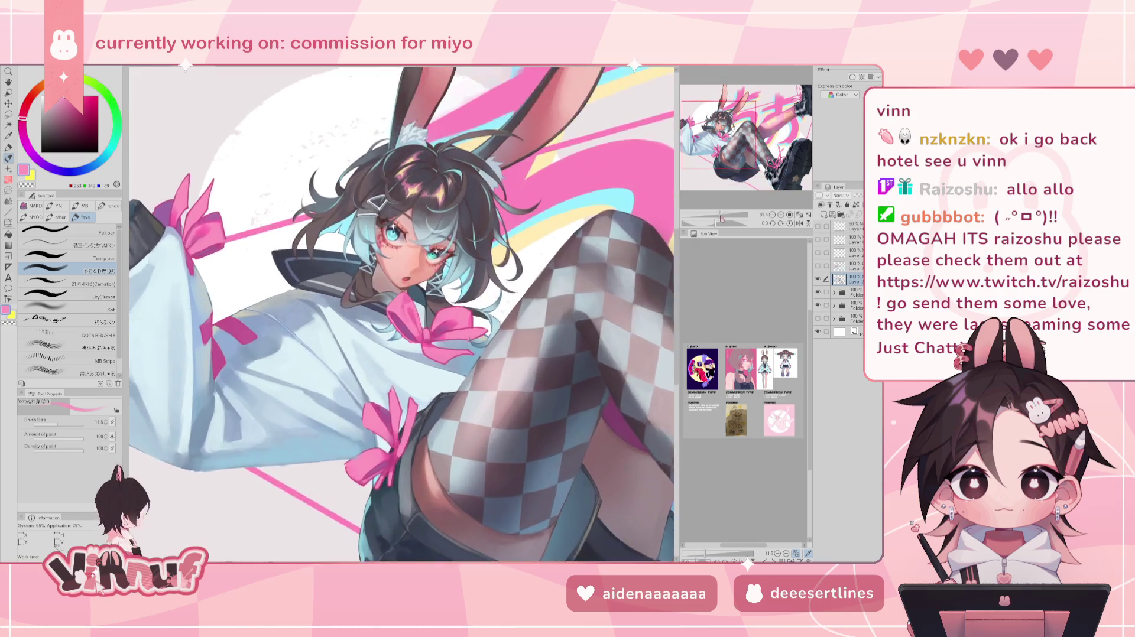
key("ctrl+plus")
key("ctrl+plus")
key("ctrl+plus")
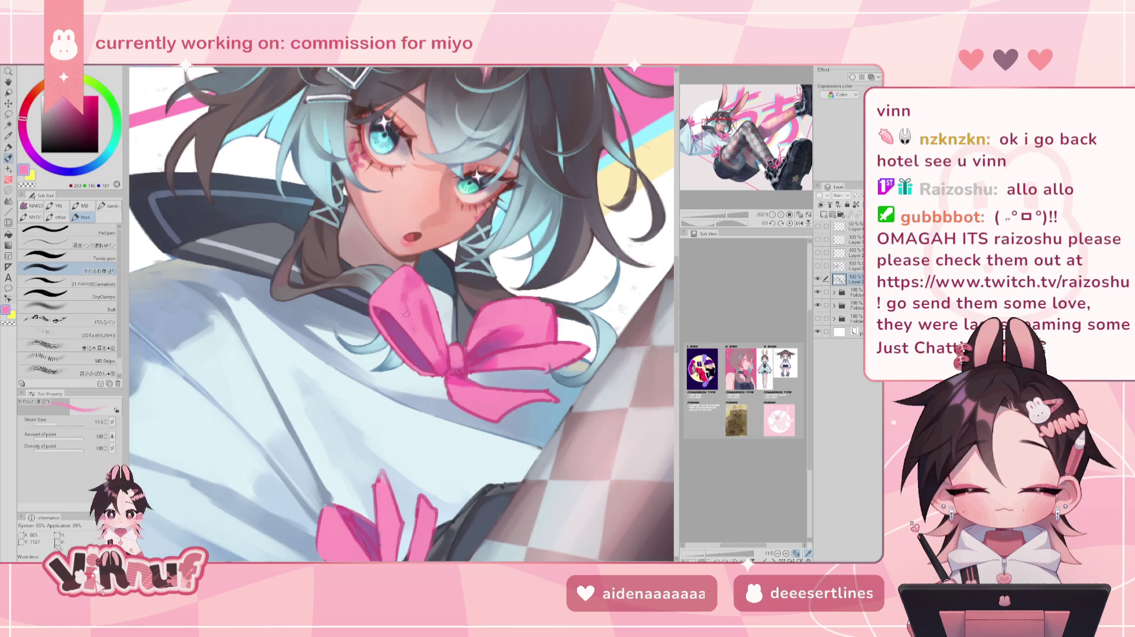
Resample bow pinks, check the face in a mirrored view, and shrink the brush to 7.6.
left_click(416, 338, "alt")
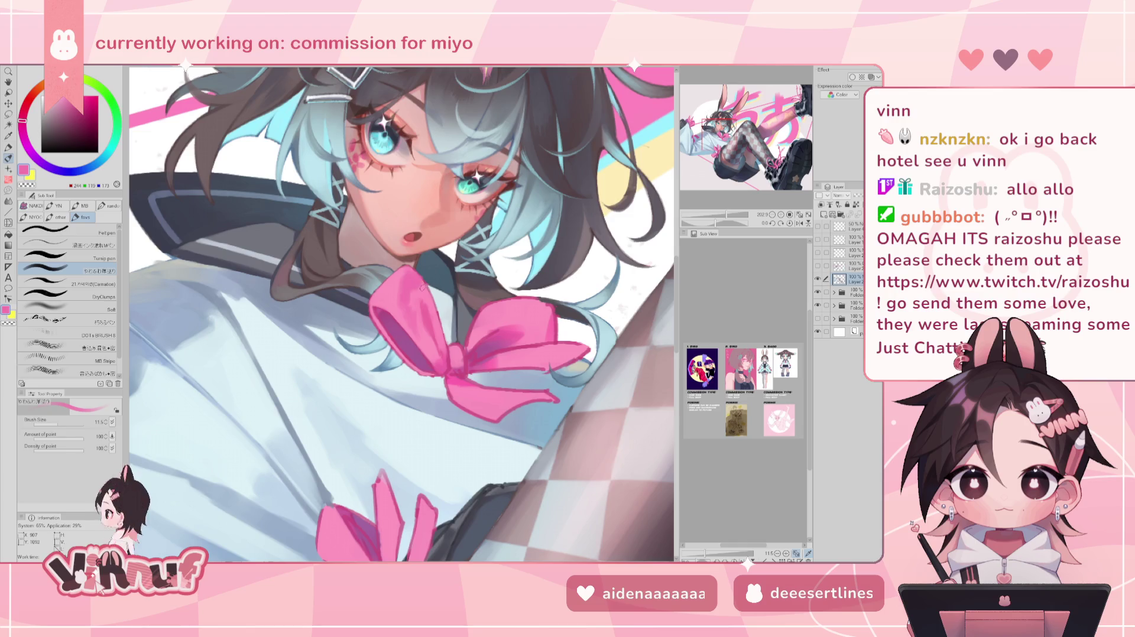
left_click(416, 286, "alt")
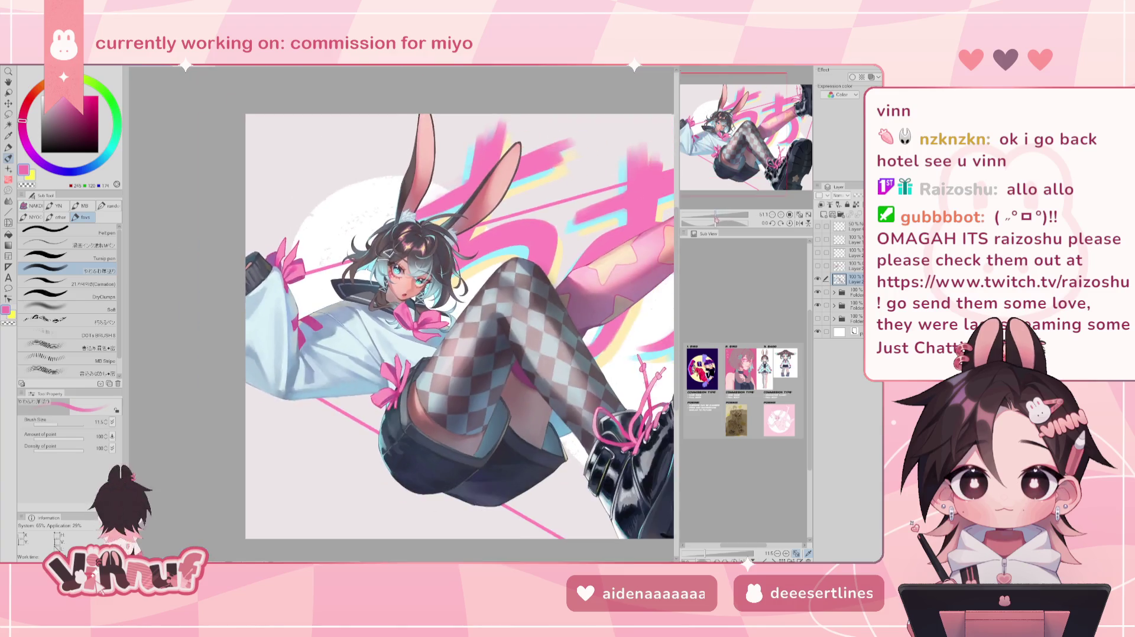
left_click_drag(726, 214, 725, 214)
key("h")
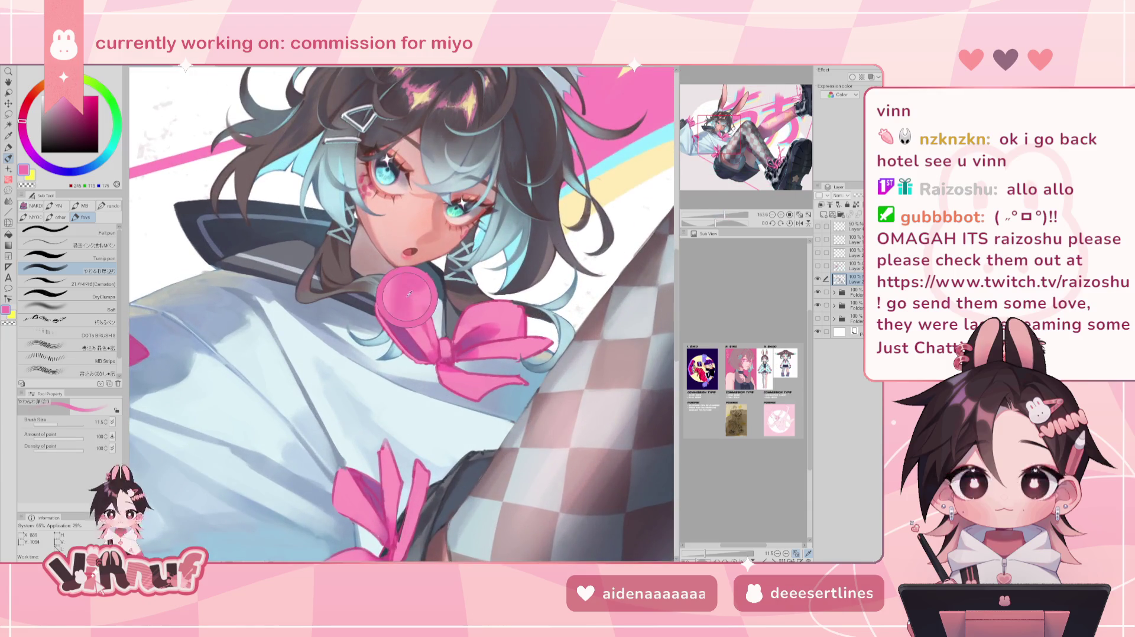
key("h")
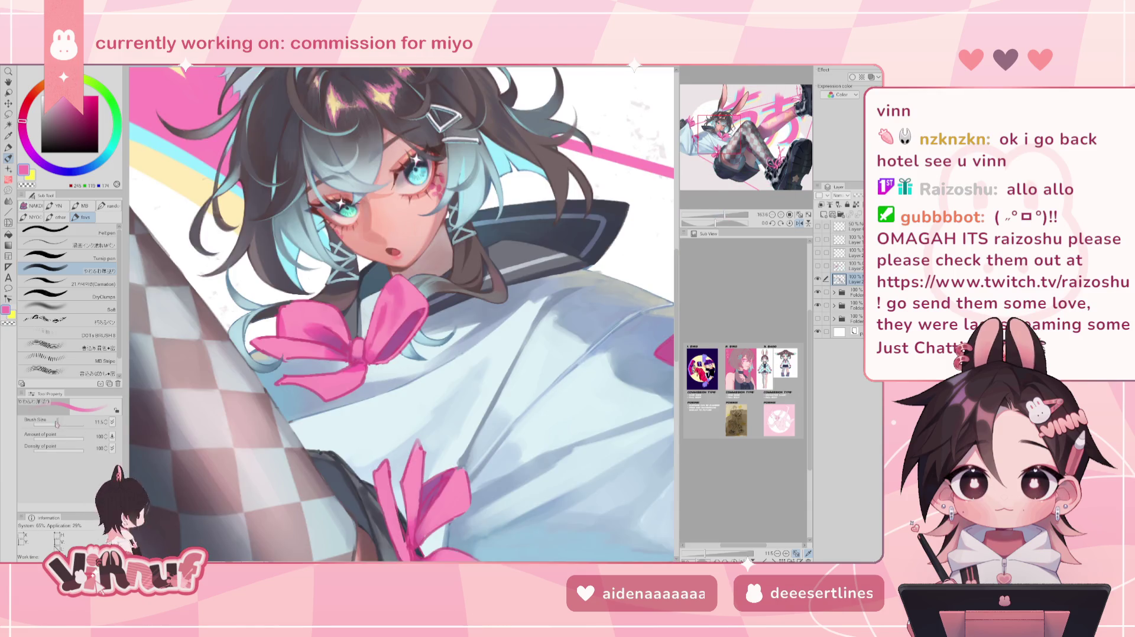
key("bracketleft")
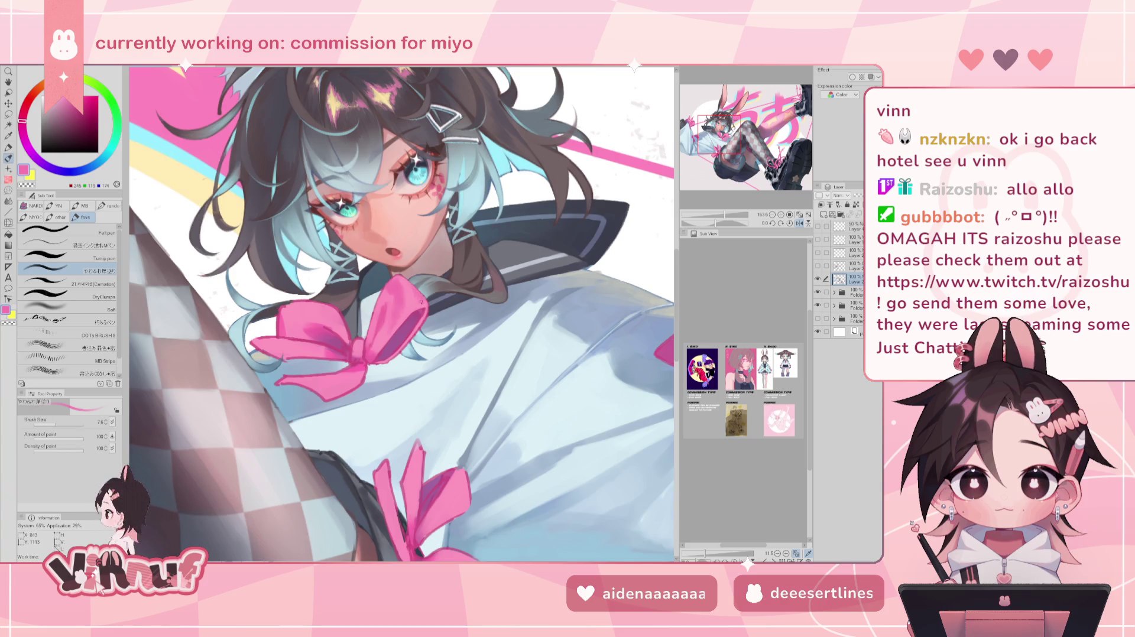
key("h")
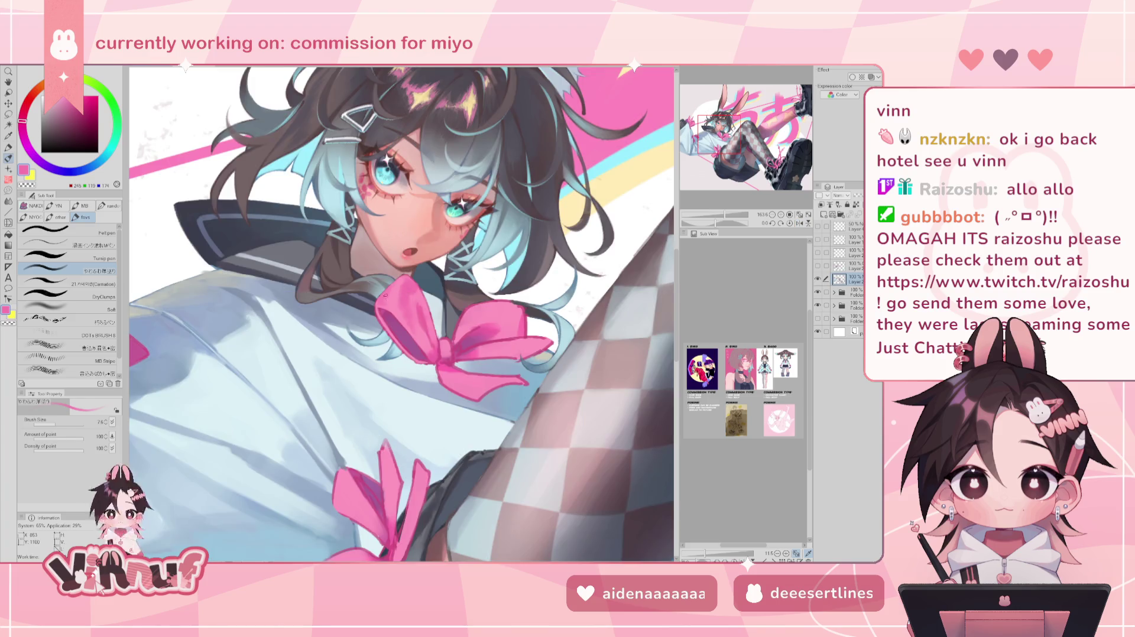
scroll(410, 260, "down", 5)
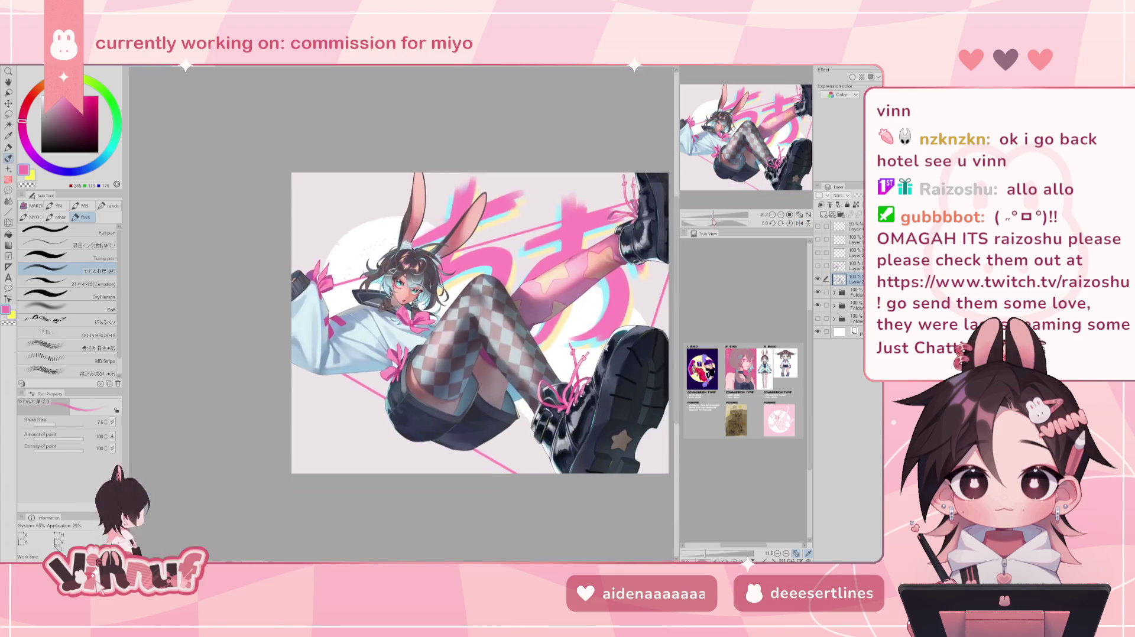
Load an 11.5 brush with the bow's deep pink, then fit the whole illustration to the window.
scroll(410, 261, "up", 2)
key("h")
key("h")
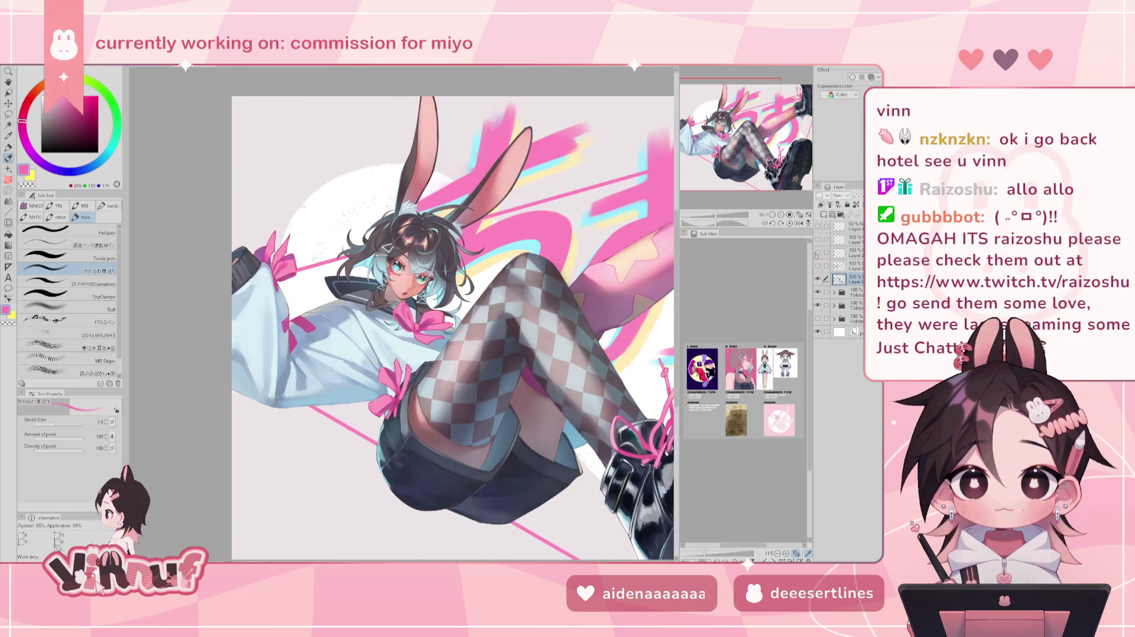
scroll(408, 271, "up", 4)
left_click_drag(725, 216, 728, 215)
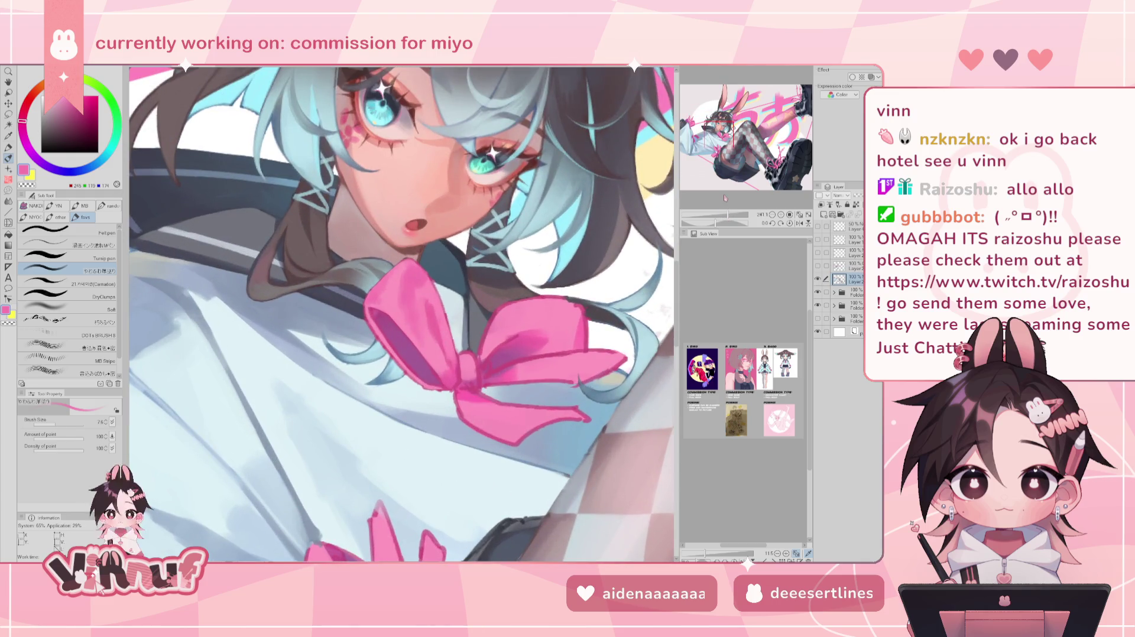
left_click_drag(54, 424, 66, 424)
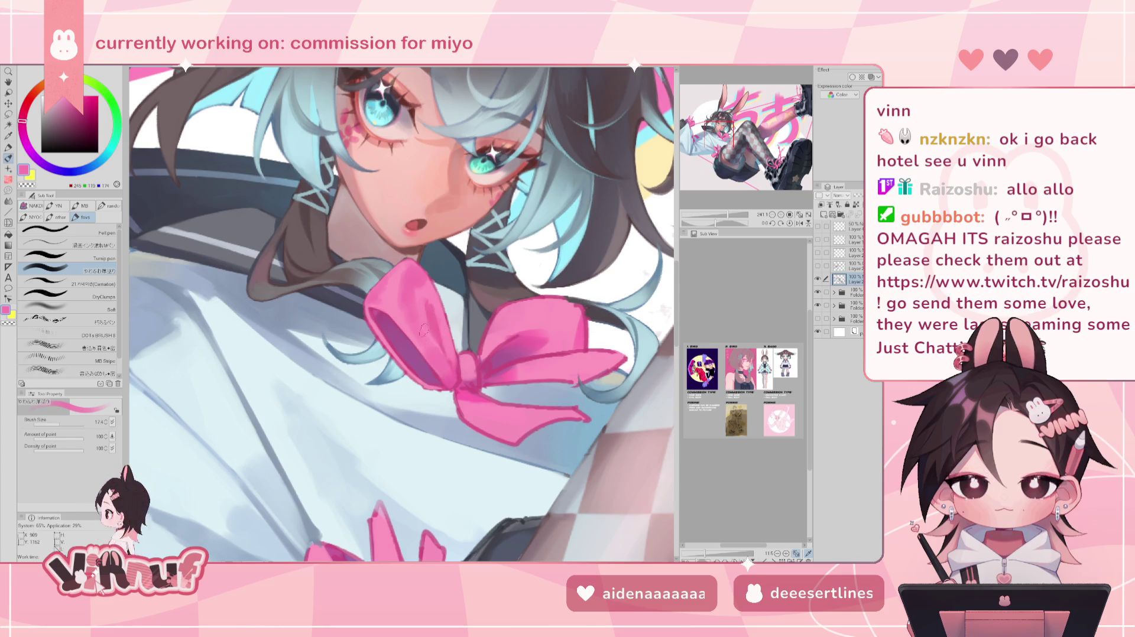
left_click(434, 320, "alt")
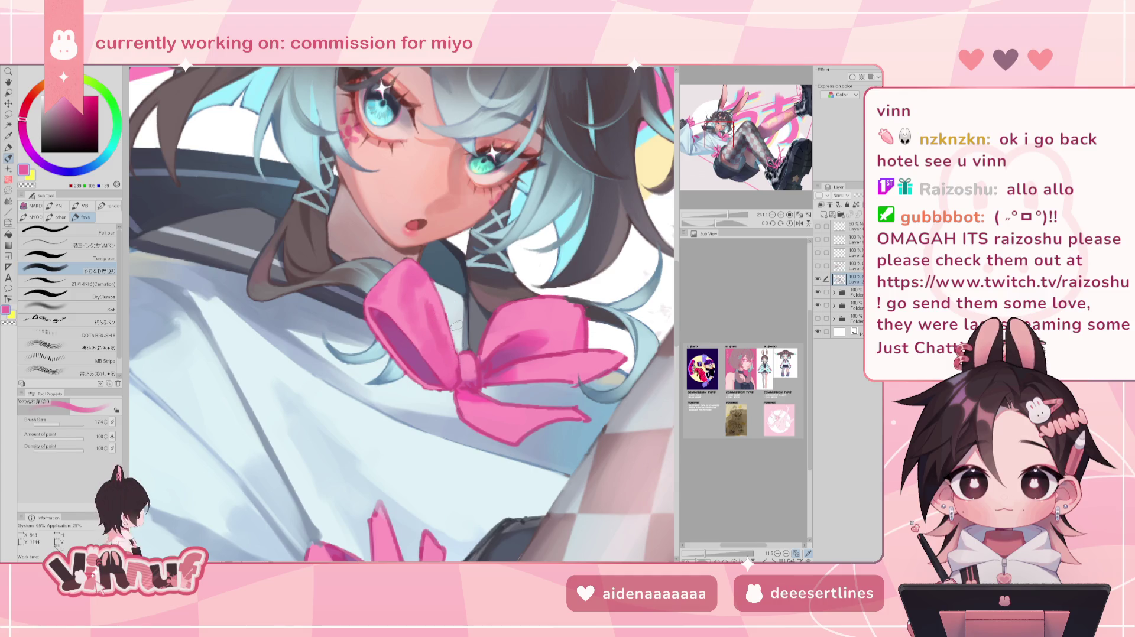
left_click_drag(454, 371, 402, 314)
left_click(401, 314, "alt")
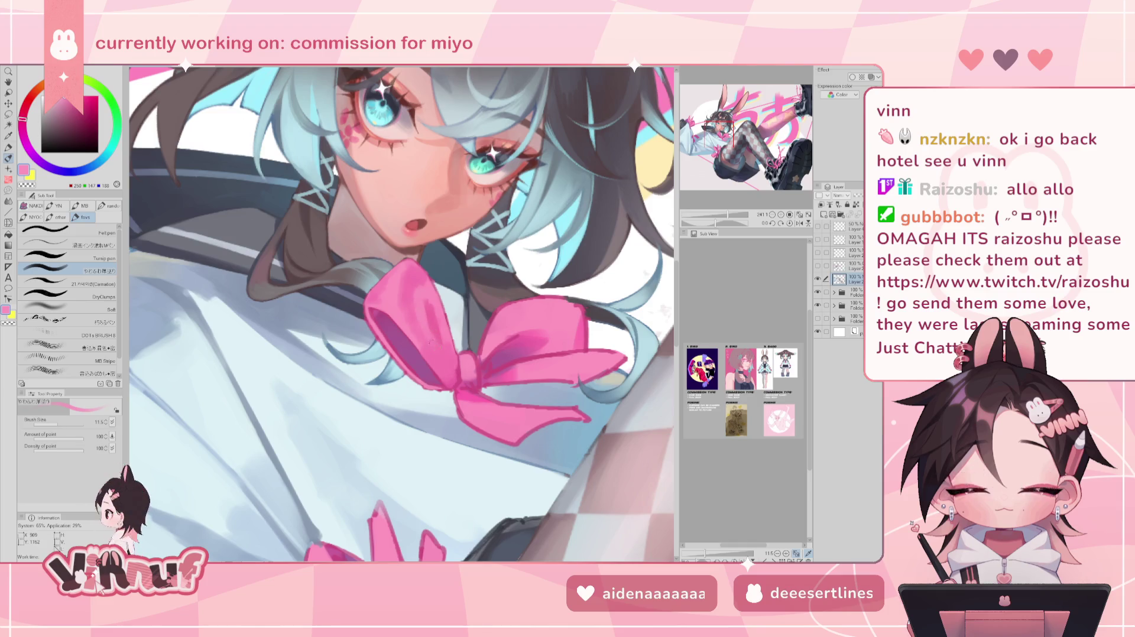
left_click(438, 334, "alt")
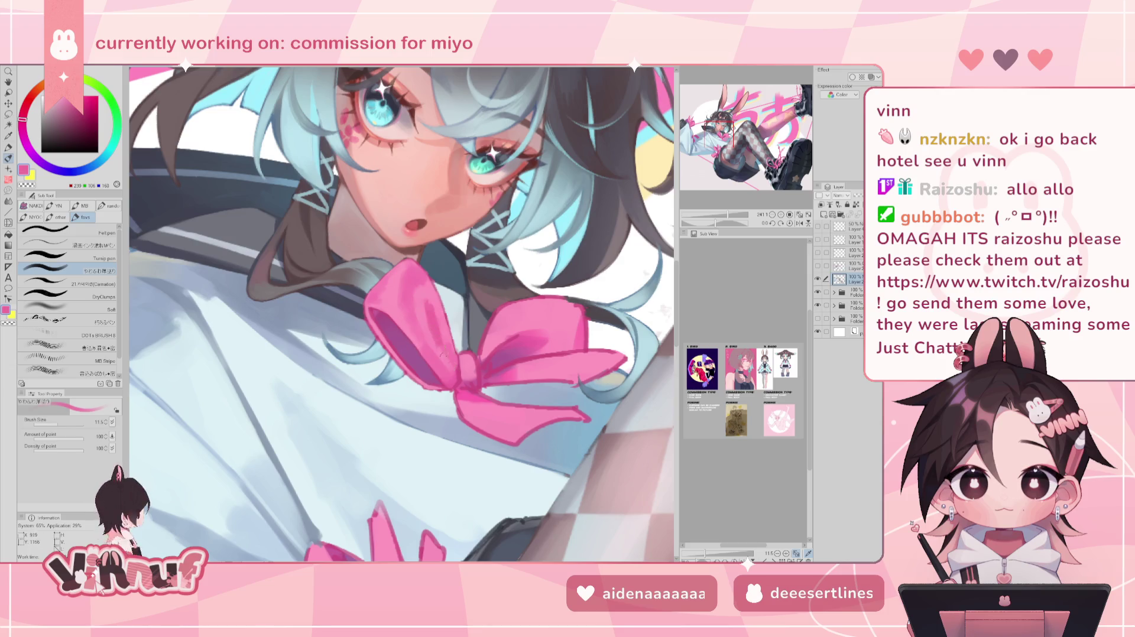
key("ctrl+0")
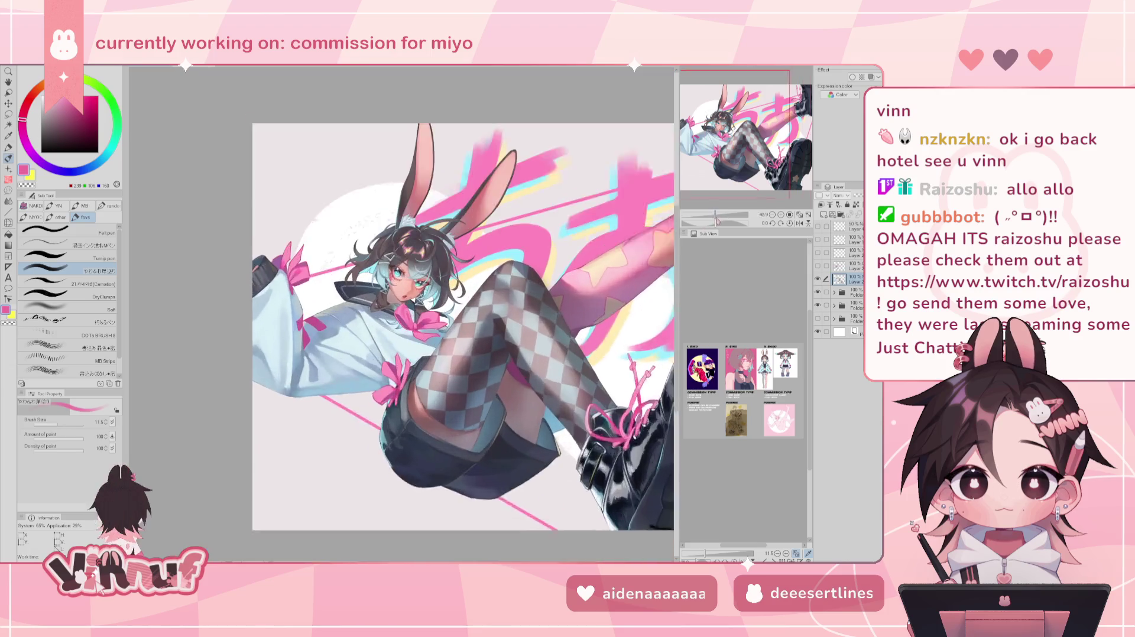
Mirror the canvas, zoom in on the checkered legs and boots, and sample the laces' light pink.
key("h")
key("h")
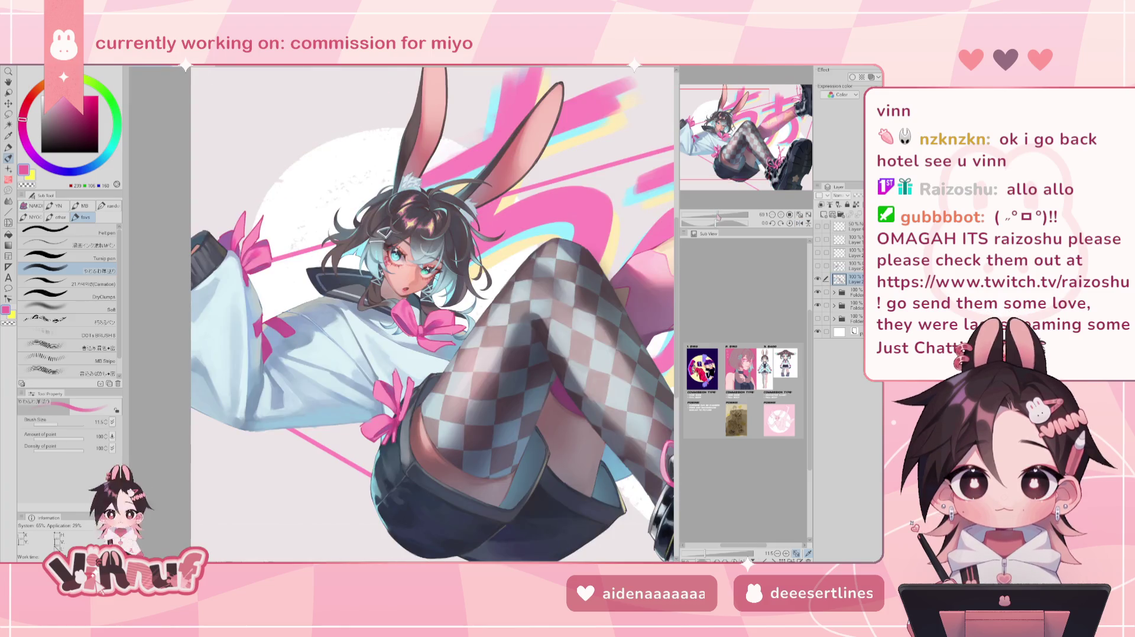
key("ctrl+0")
scroll(492, 421, "up", 1)
scroll(493, 421, "up", 1)
scroll(493, 421, "up", 1)
left_click(518, 381, "alt")
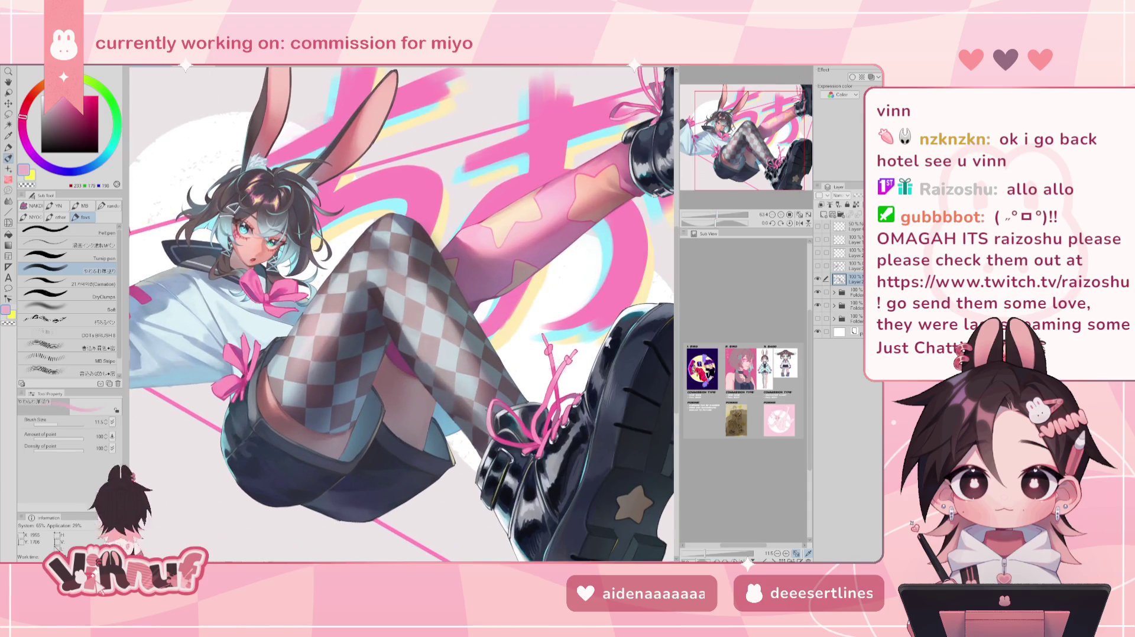
scroll(464, 216, "up", 1)
scroll(463, 215, "up", 1)
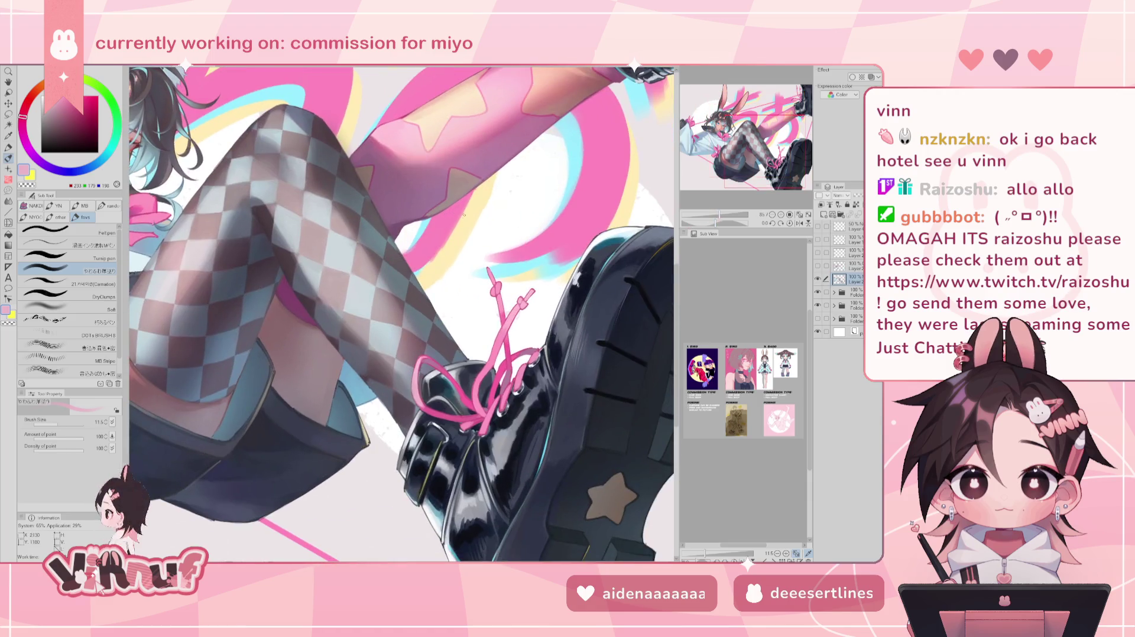
left_click(420, 374, "alt")
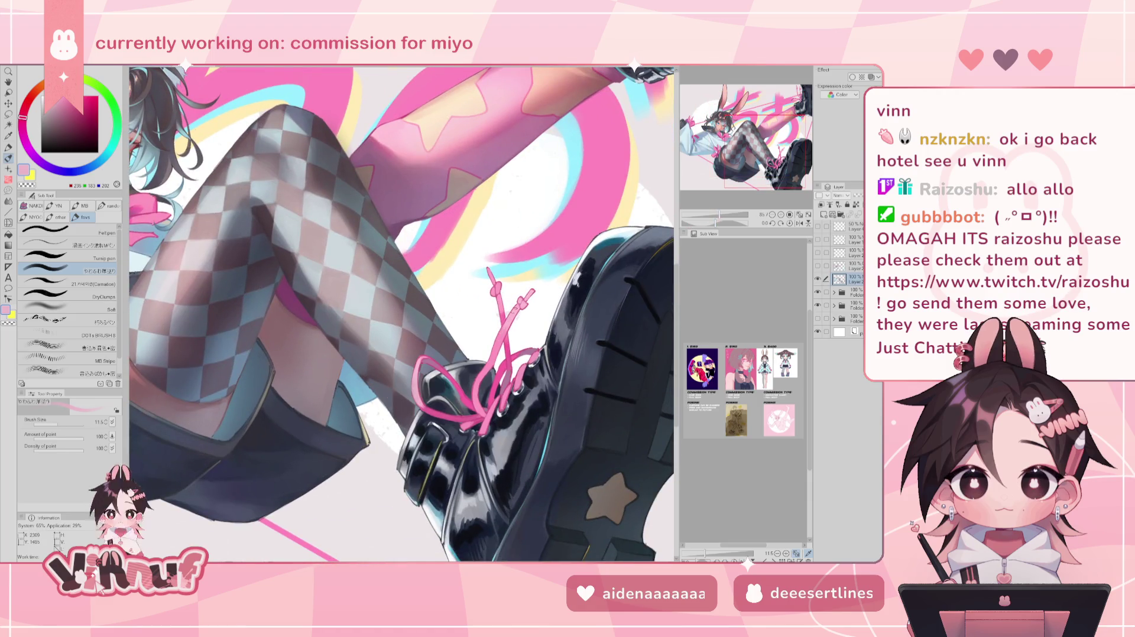
left_click(513, 312, "alt")
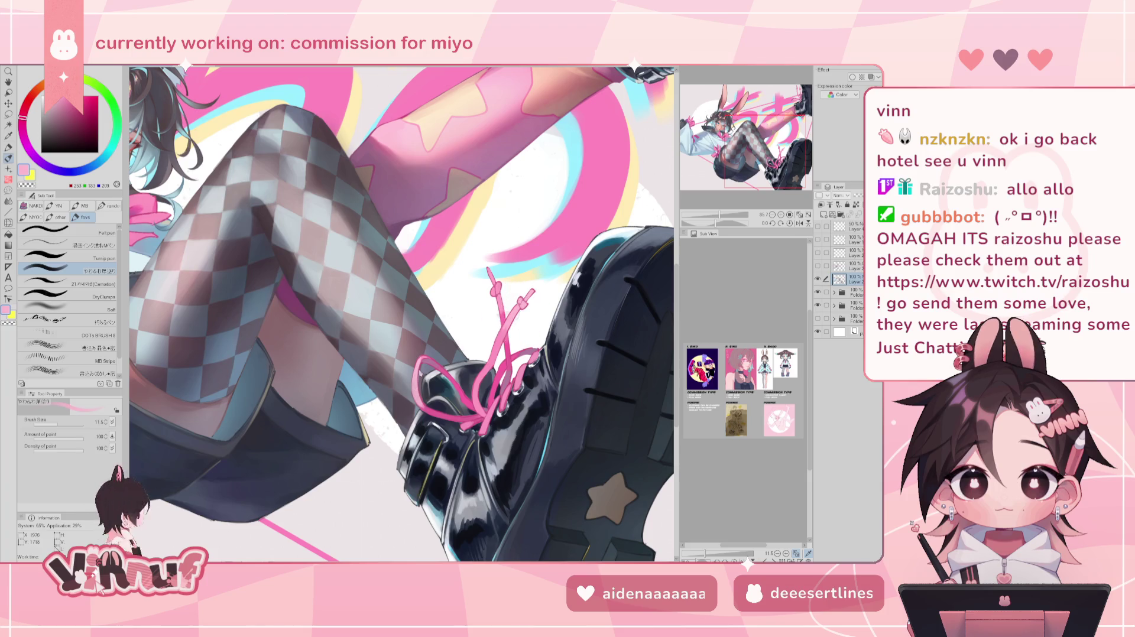
left_click(501, 292, "alt")
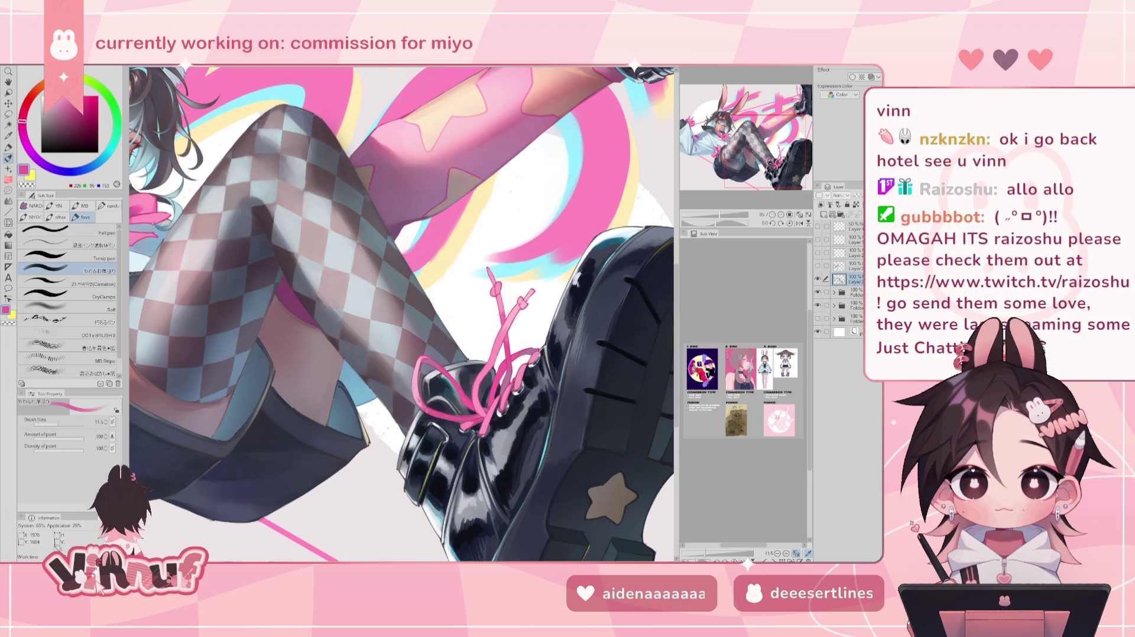
left_click(513, 313, "alt")
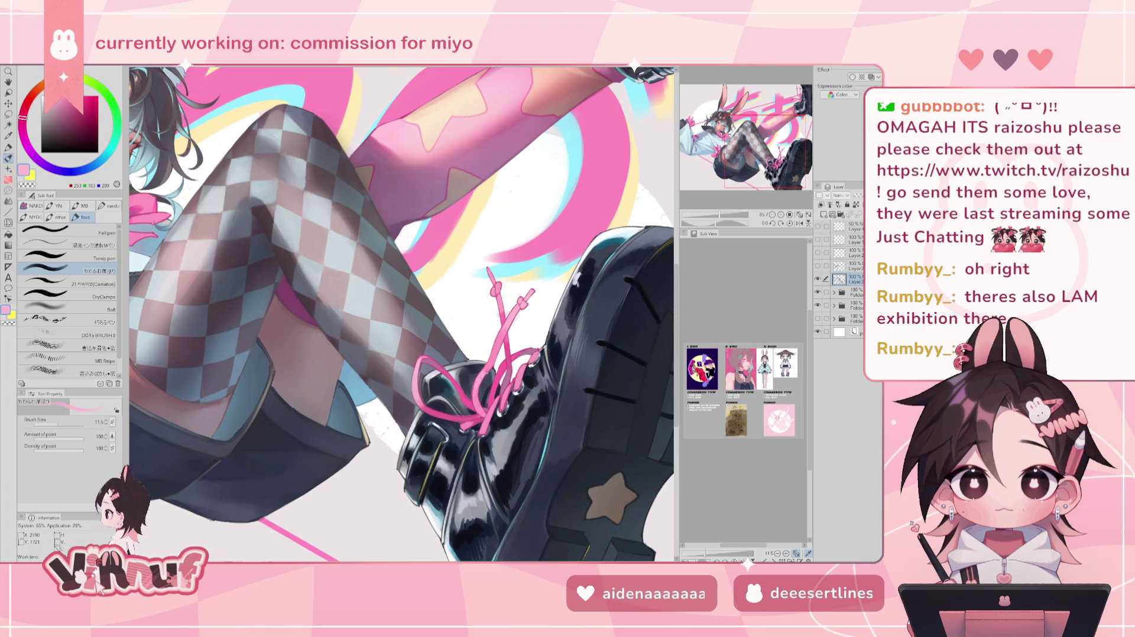
scroll(402, 314, "up", 5)
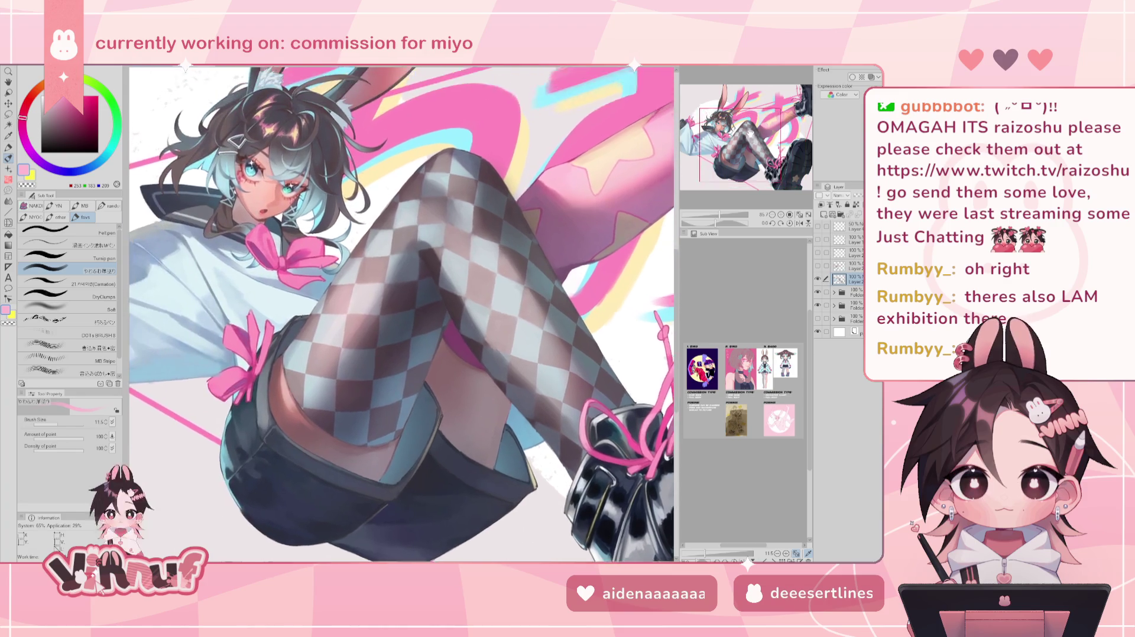
Review the whole figure fitted to the window, mirror it twice, and end zoomed on the face and bow.
scroll(402, 313, "up", 3)
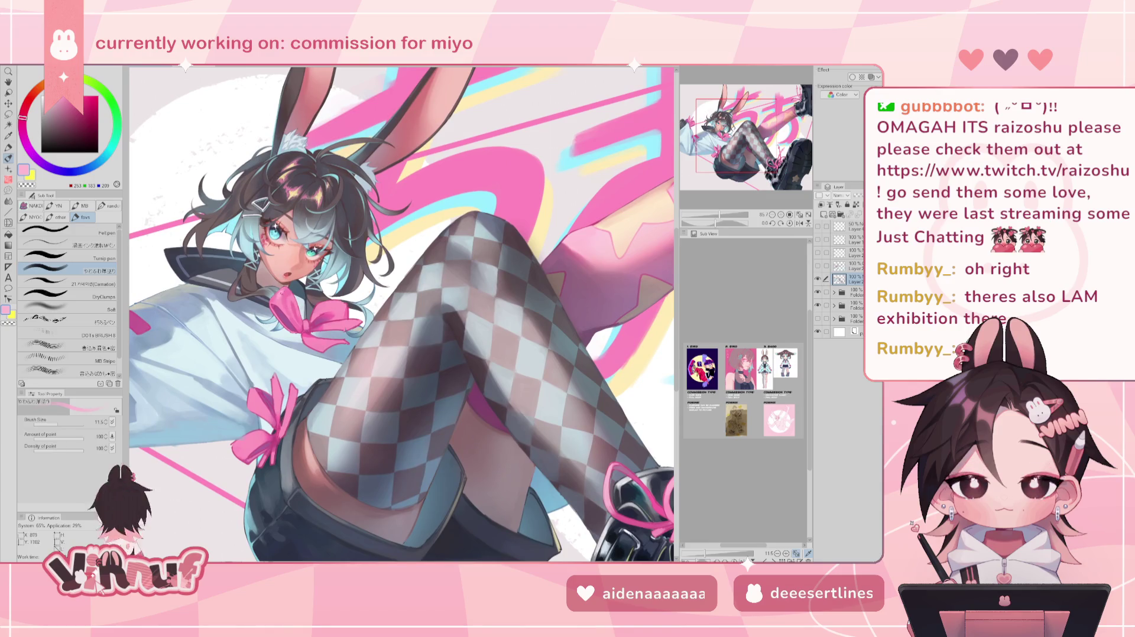
scroll(236, 283, "up", 2)
scroll(236, 283, "up", 2)
scroll(236, 284, "up", 1)
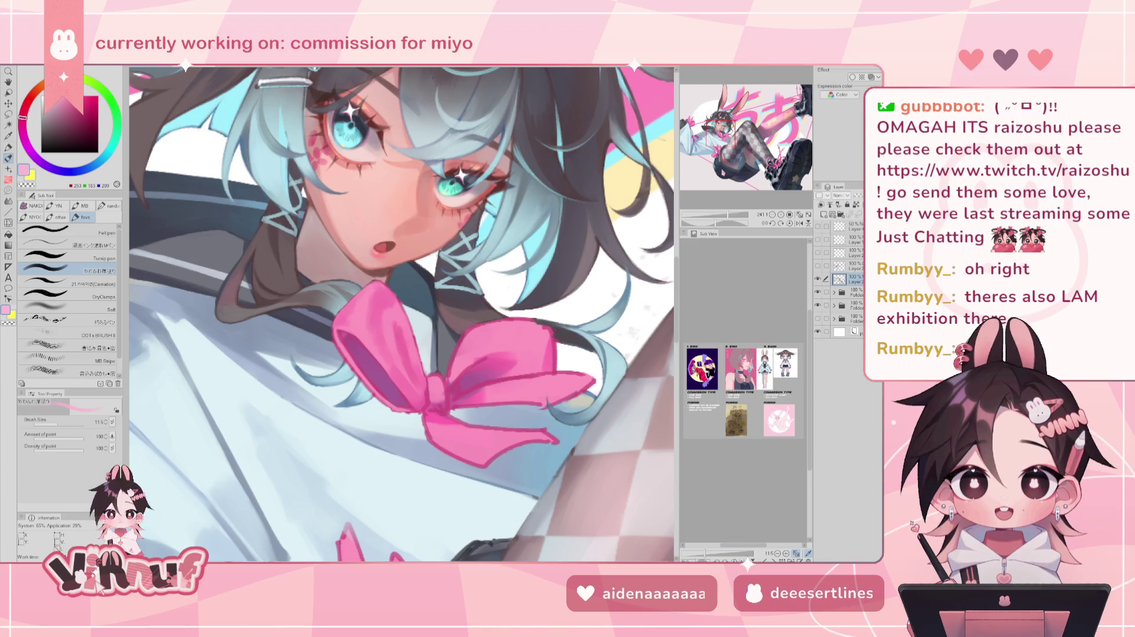
left_click_drag(727, 214, 718, 215)
scroll(382, 307, "up", 5)
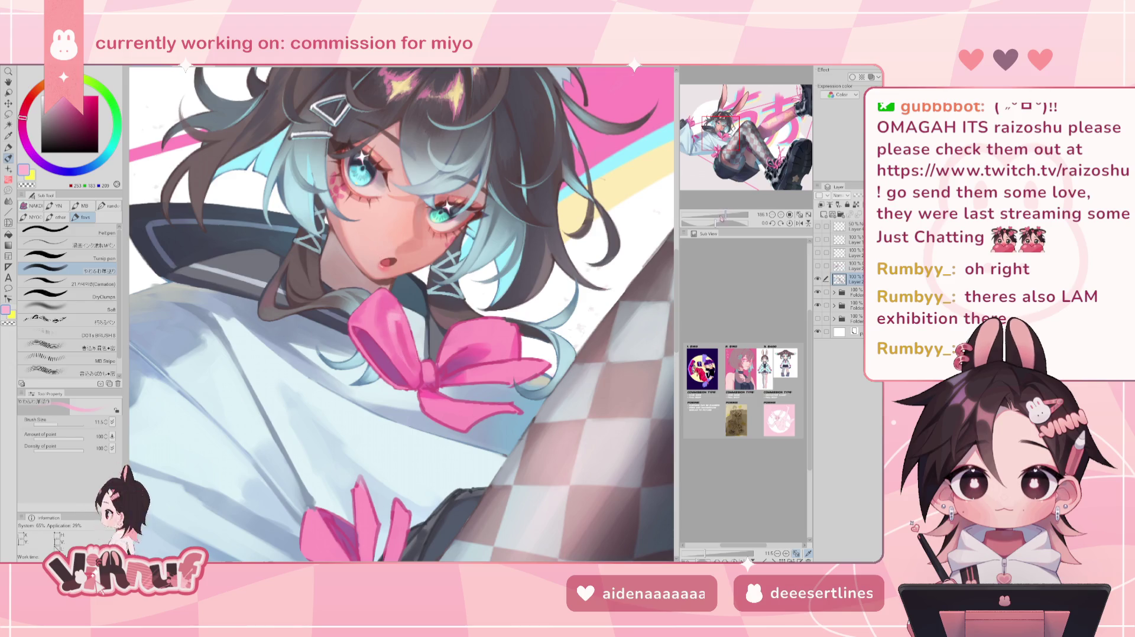
key("ctrl+0")
scroll(379, 314, "up", 2)
scroll(378, 313, "up", 1)
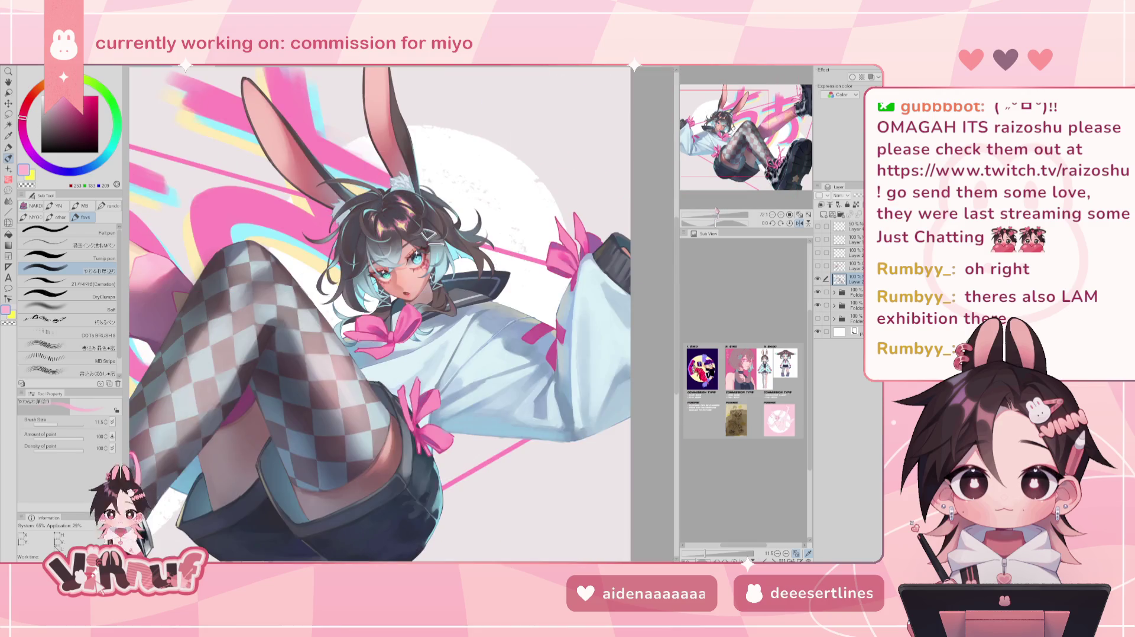
key("h")
scroll(379, 313, "up", 3)
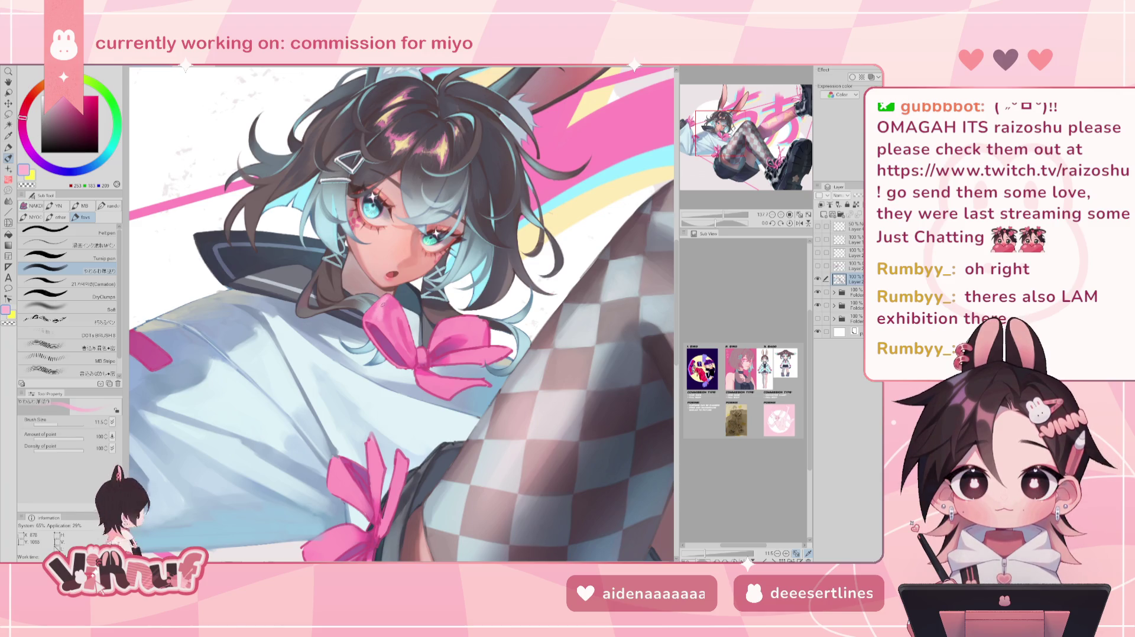
key("h")
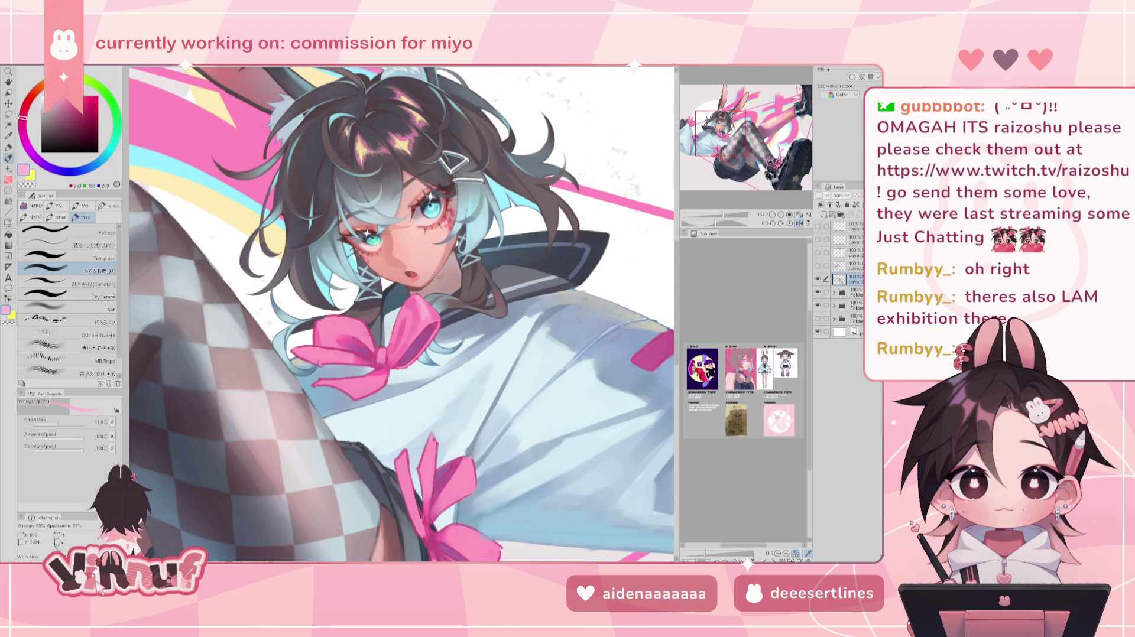